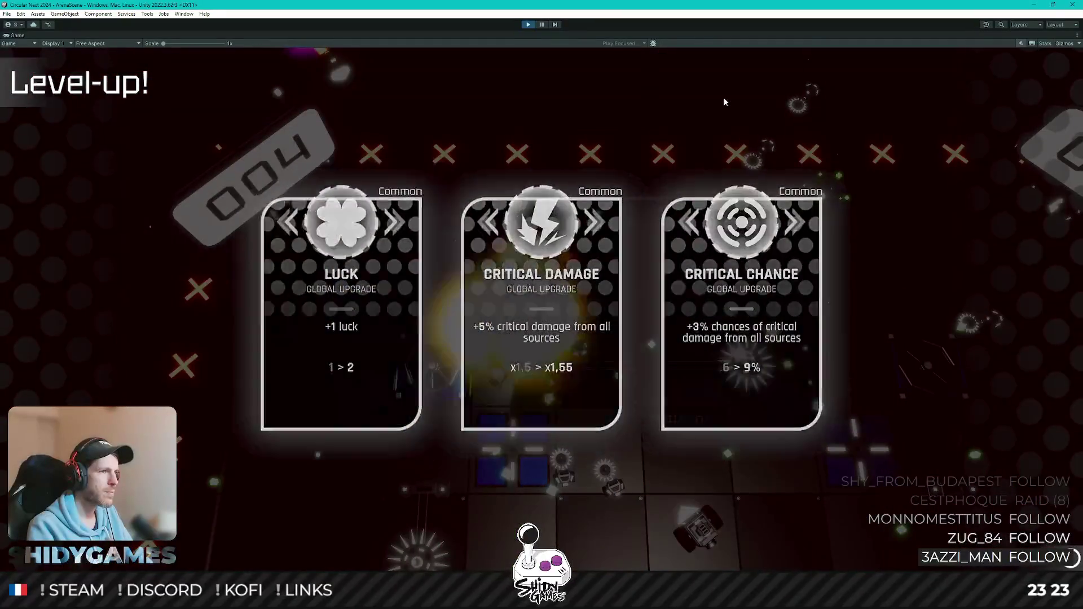
Close the Level-up card screen with the confirm key so the playtest resumes
{"action": "key", "text": "Return"}
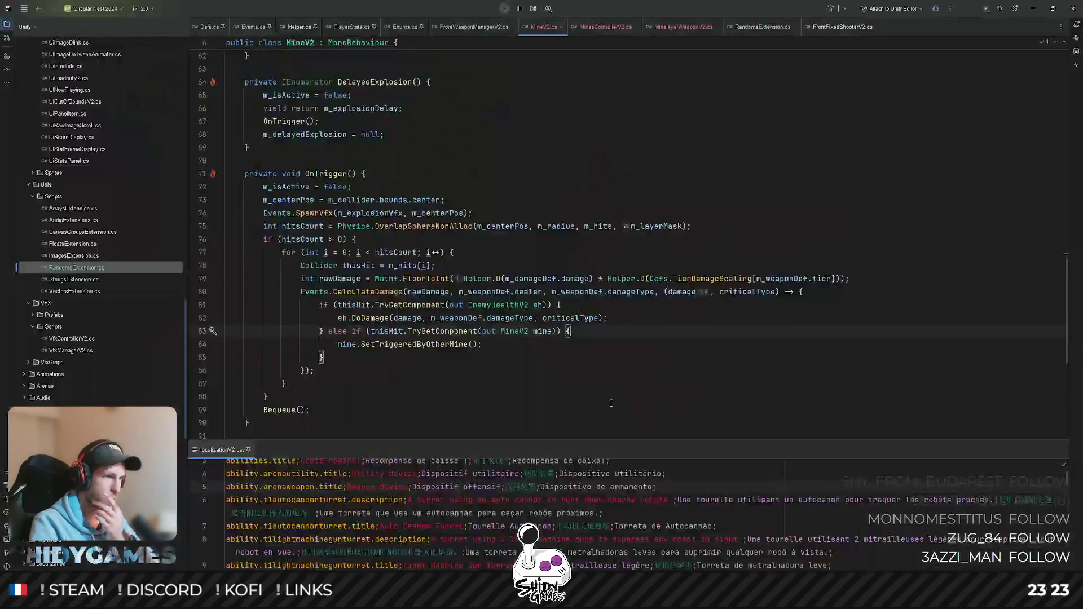
{"action": "scroll", "coordinate": [508, 335], "scroll_direction": "up", "scroll_amount": 5}
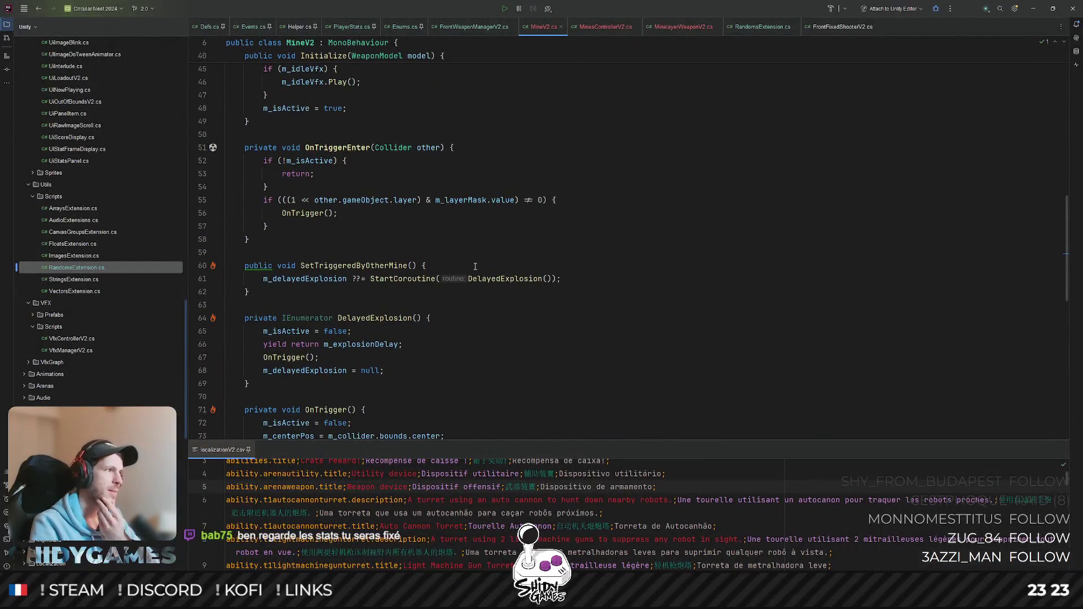
{"action": "scroll", "coordinate": [496, 303], "scroll_direction": "up", "scroll_amount": 8}
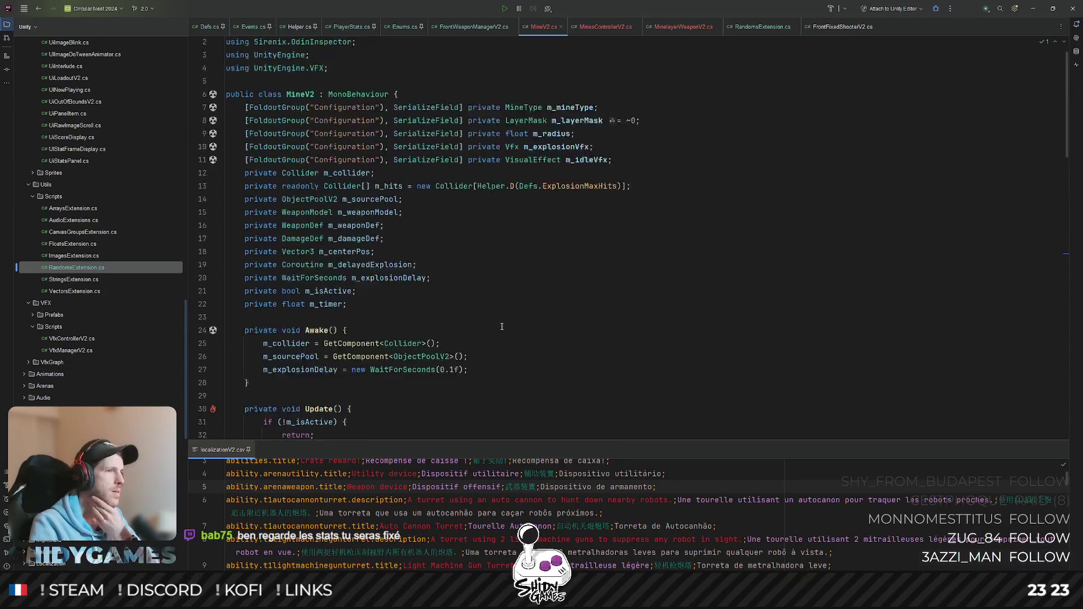
{"action": "scroll", "coordinate": [501, 319], "scroll_direction": "down", "scroll_amount": 9}
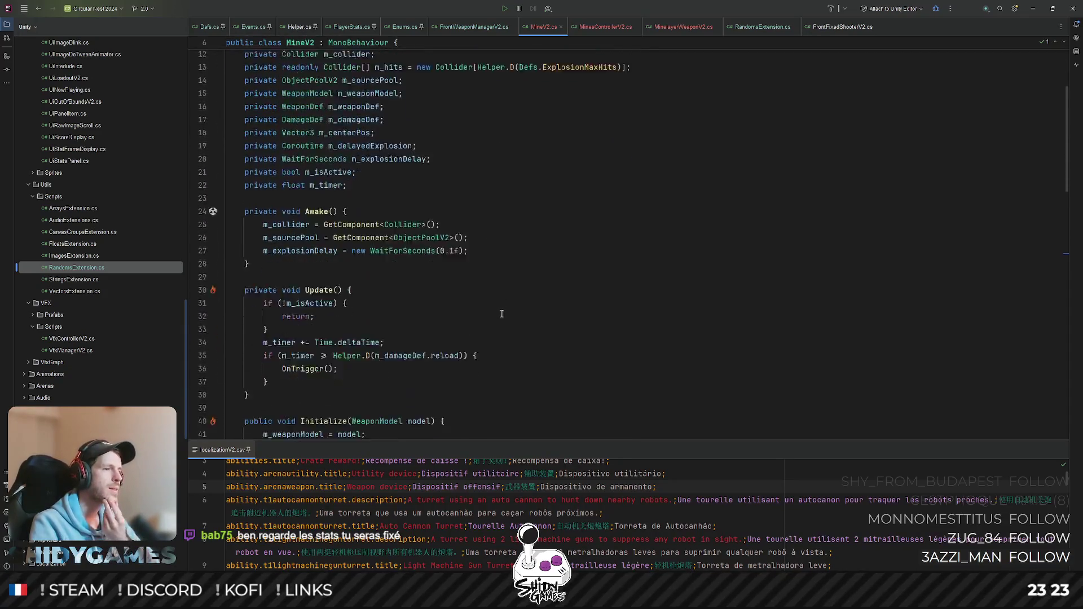
{"action": "left_click", "coordinate": [501, 314]}
{"action": "scroll", "coordinate": [502, 314], "scroll_direction": "down", "scroll_amount": 6}
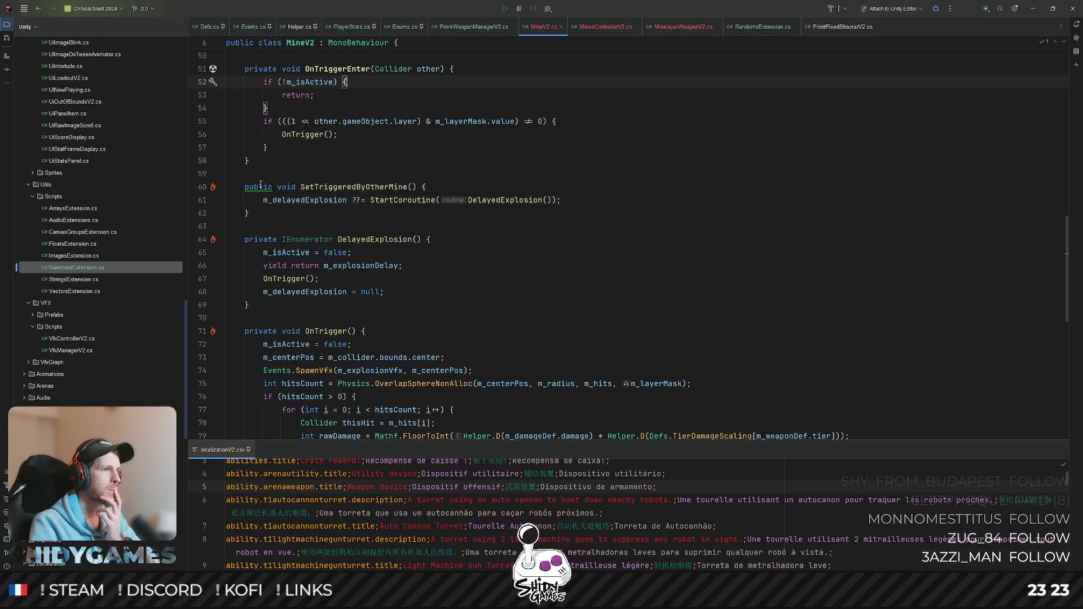
{"action": "scroll", "coordinate": [374, 202], "scroll_direction": "down", "scroll_amount": 6}
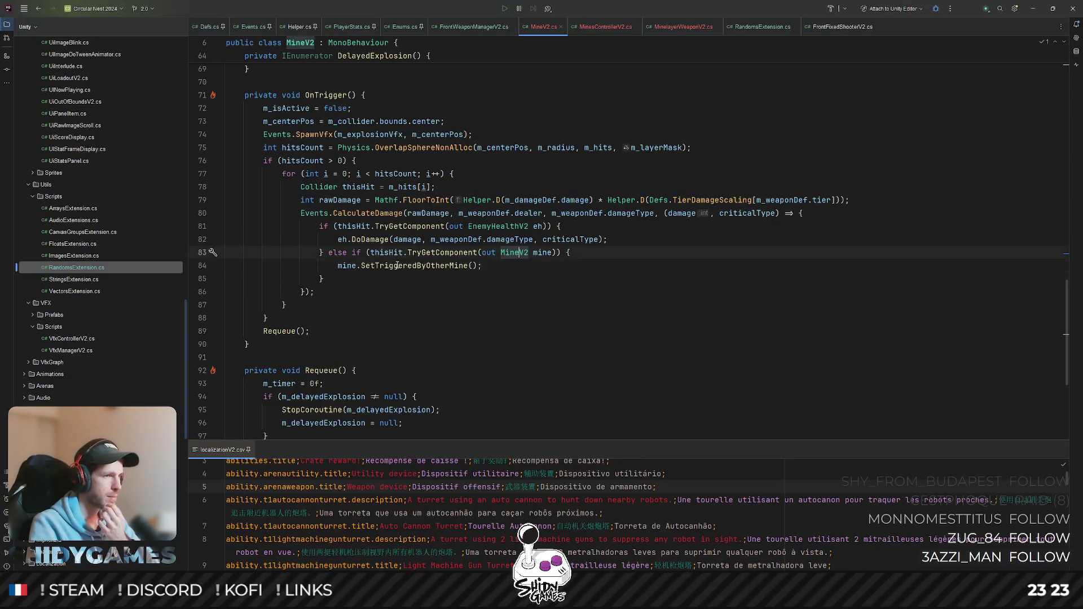
{"action": "scroll", "coordinate": [420, 239], "scroll_direction": "up", "scroll_amount": 3}
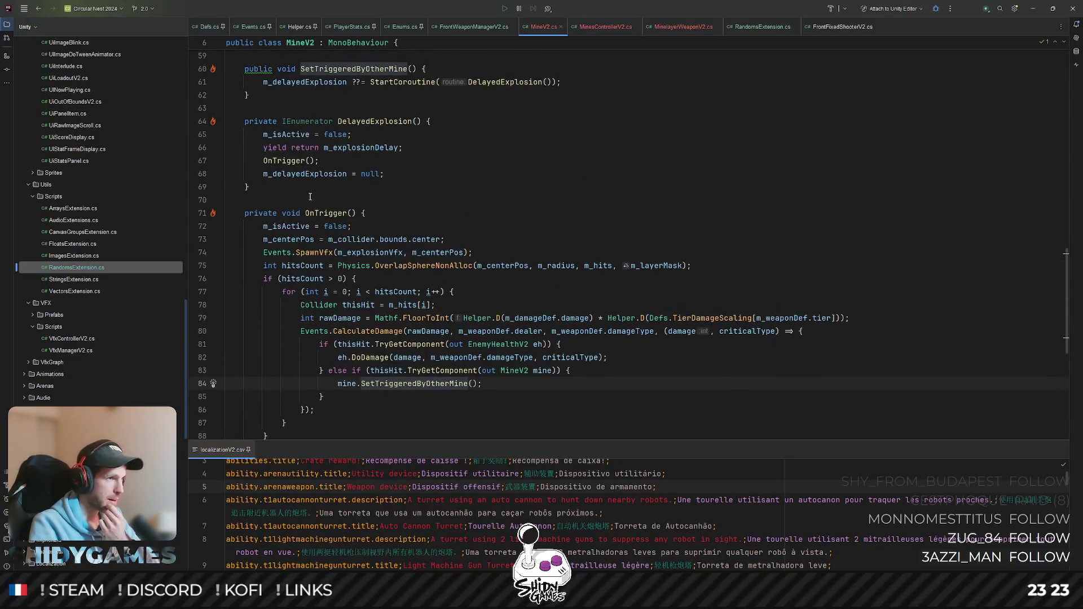
{"action": "scroll", "coordinate": [318, 212], "scroll_direction": "up", "scroll_amount": 2}
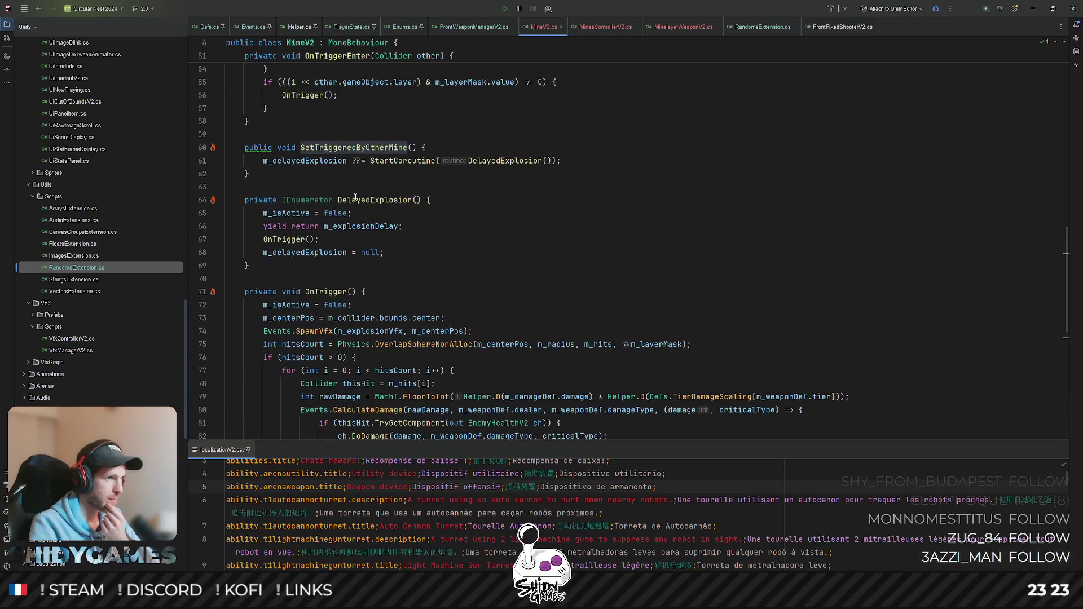
{"action": "scroll", "coordinate": [356, 198], "scroll_direction": "down", "scroll_amount": 4}
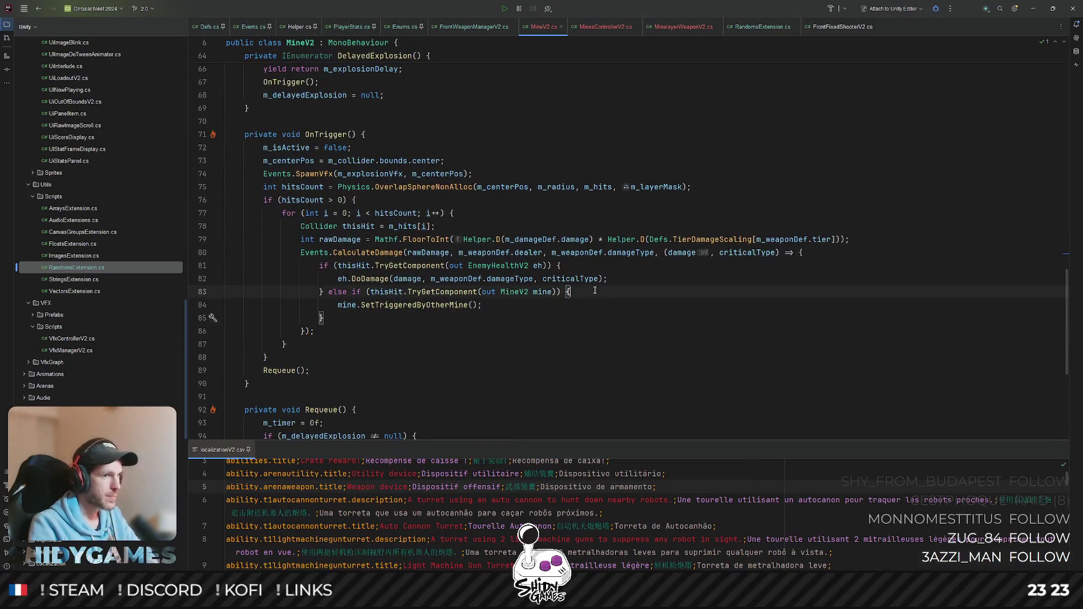
Wrap mine.SetTriggeredByOtherMine() in if (mine.gameObject != gameObject) { }
{"action": "key", "text": "Return"}
{"action": "type", "text": "if ("}
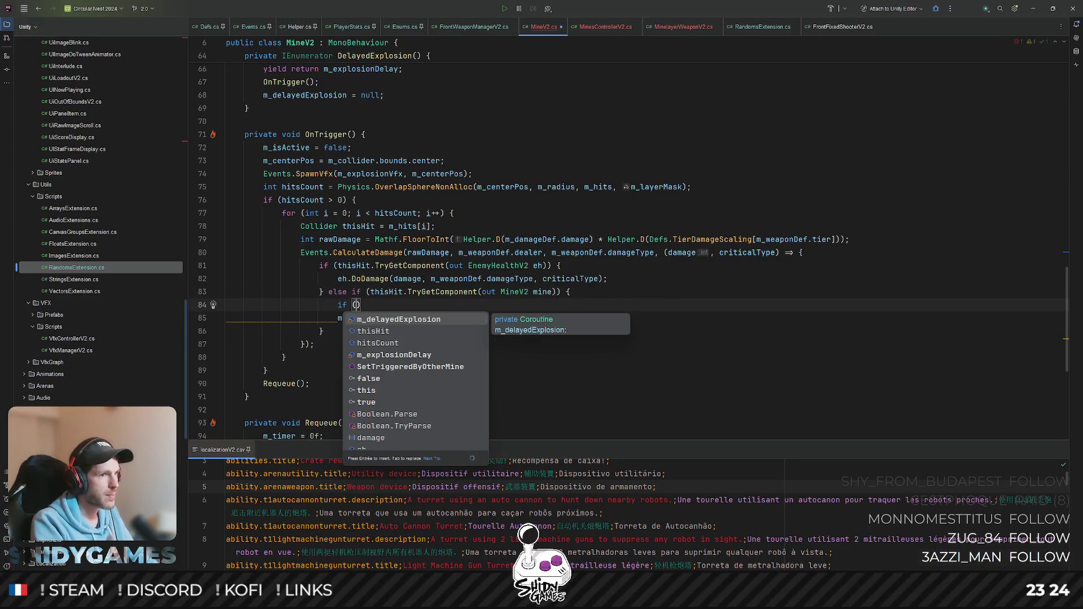
{"action": "type", "text": "mine."}
{"action": "type", "text": "ga"}
{"action": "key", "text": "Return"}
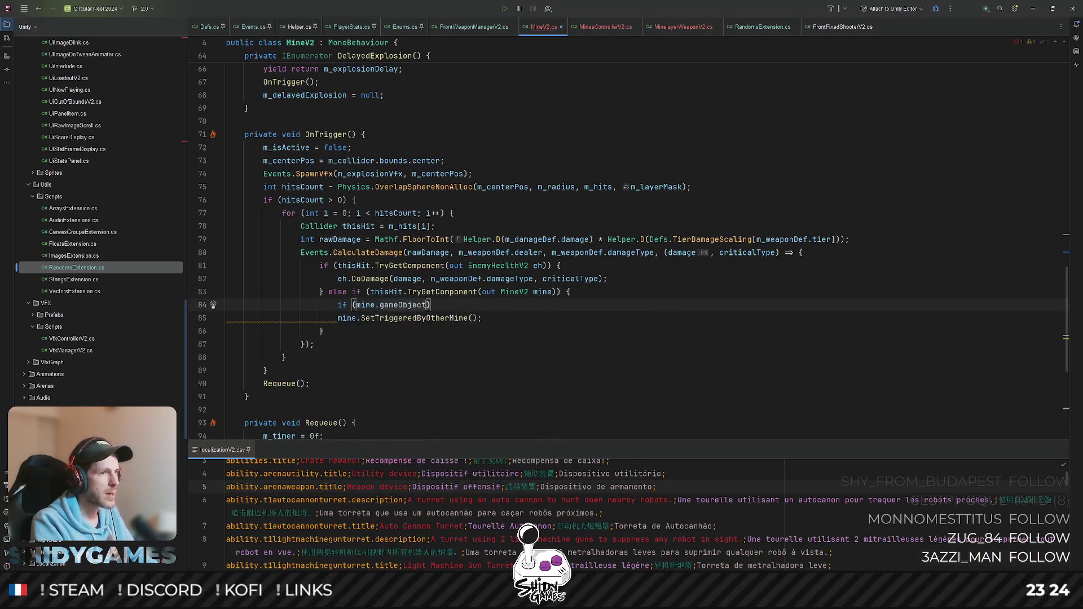
{"action": "type", "text": " != ga"}
{"action": "key", "text": "Return"}
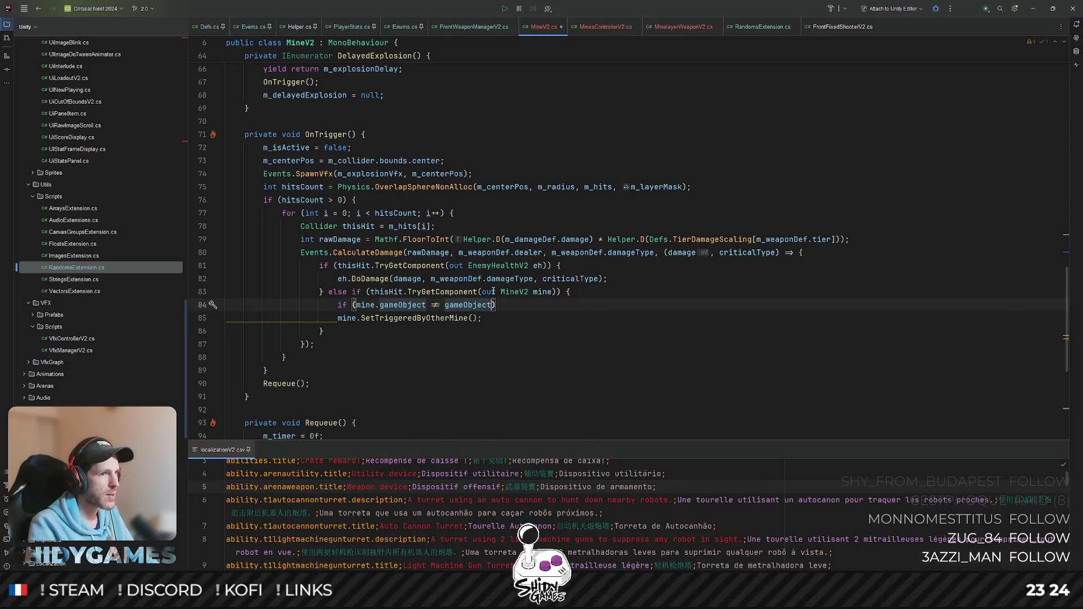
{"action": "type", "text": "{"}
{"action": "key", "text": "Return"}
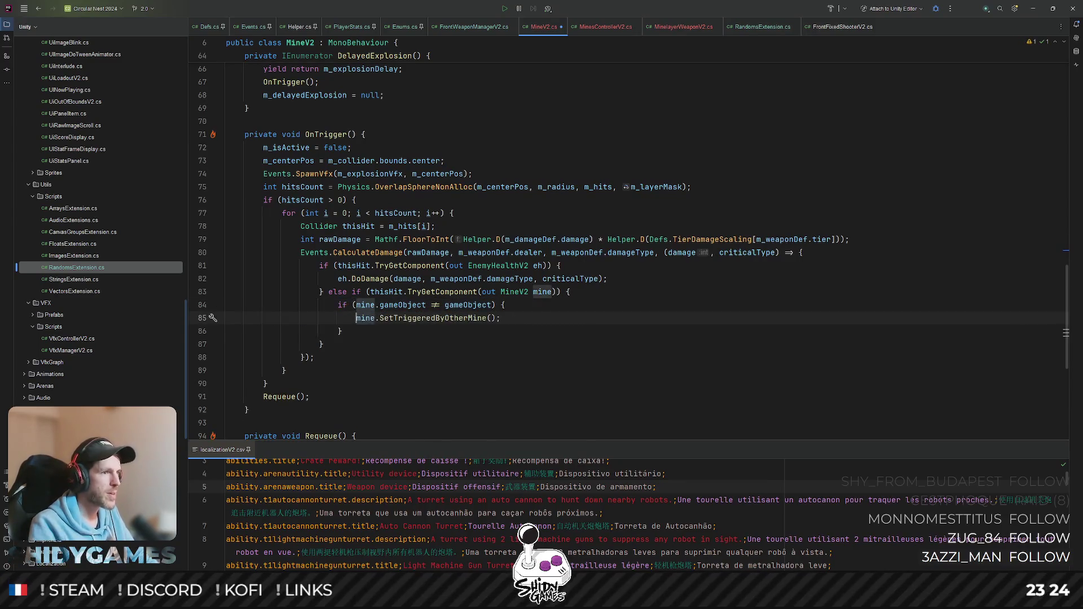
Change the chain-explosion delay to WaitForSeconds(0.25f) and return to Unity to recompile
{"action": "scroll", "coordinate": [632, 318], "scroll_direction": "up", "scroll_amount": 6}
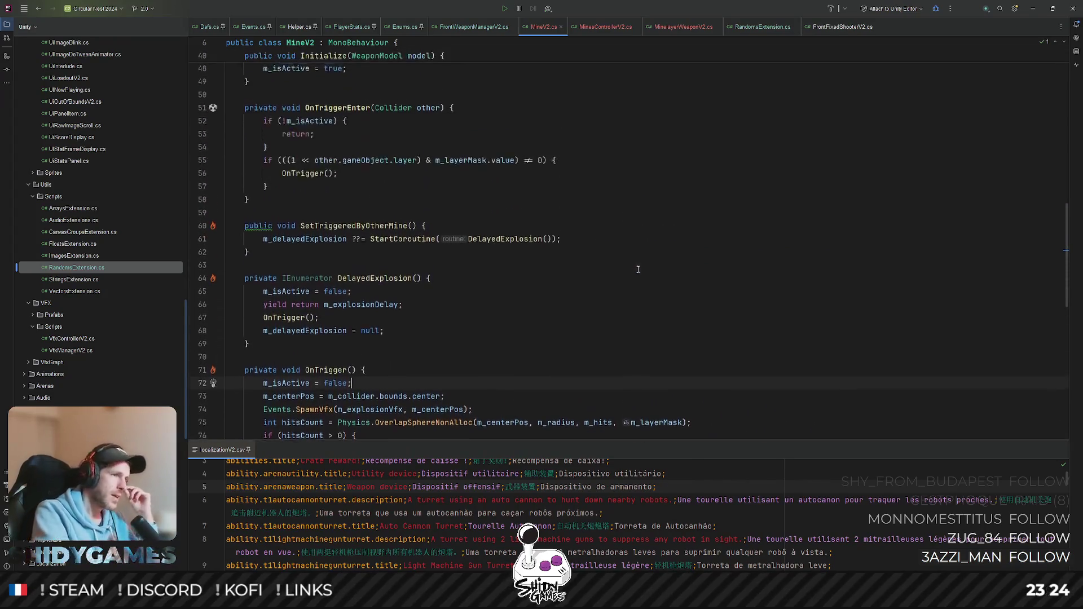
{"action": "scroll", "coordinate": [681, 252], "scroll_direction": "down", "scroll_amount": 6}
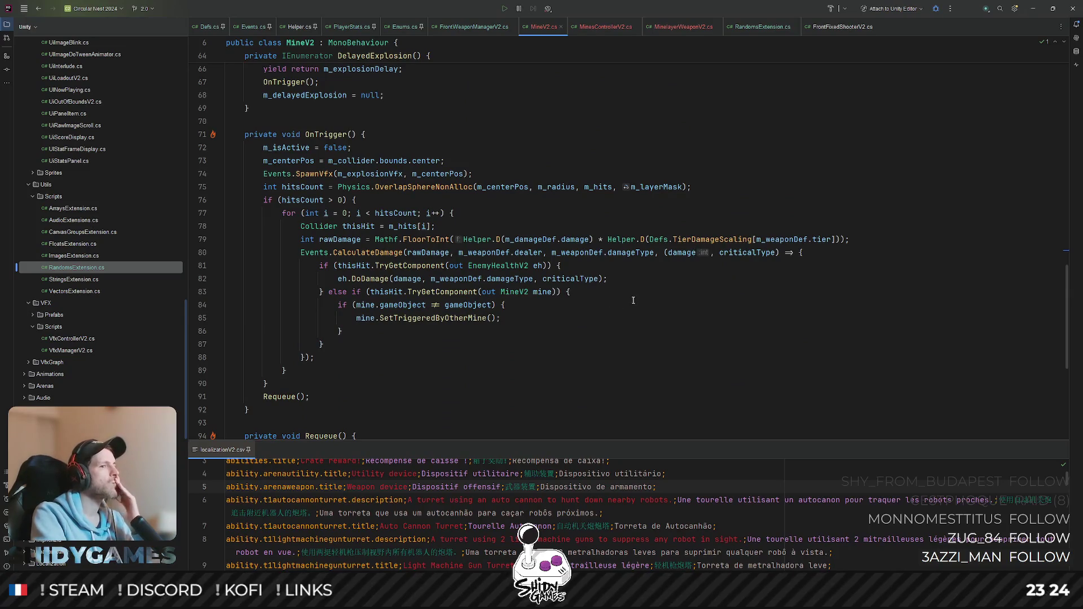
{"action": "scroll", "coordinate": [656, 302], "scroll_direction": "up", "scroll_amount": 4}
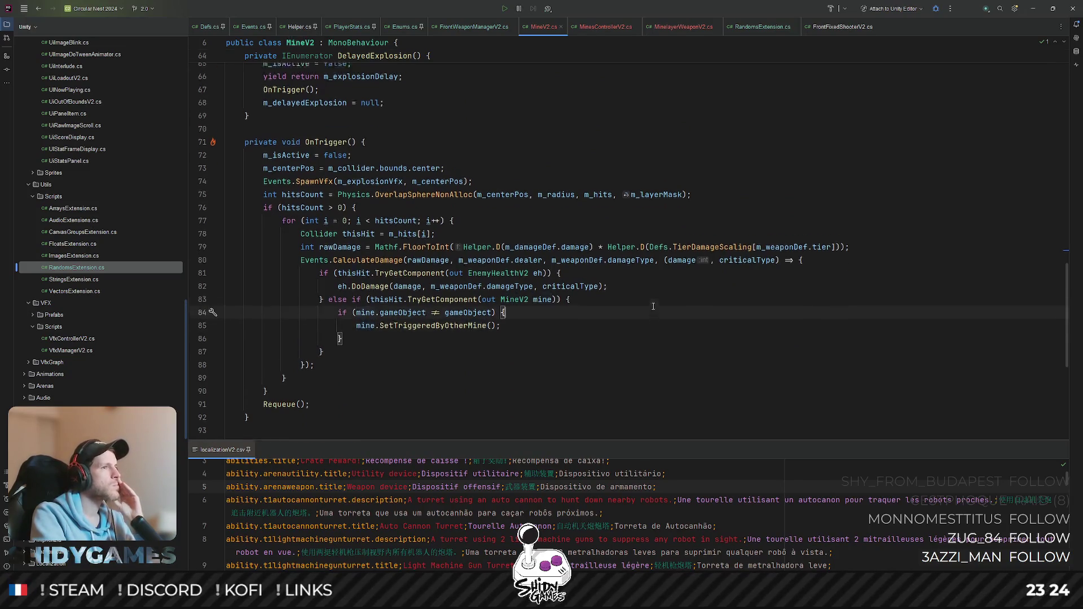
{"action": "left_click", "coordinate": [656, 302]}
{"action": "scroll", "coordinate": [656, 302], "scroll_direction": "up", "scroll_amount": 3}
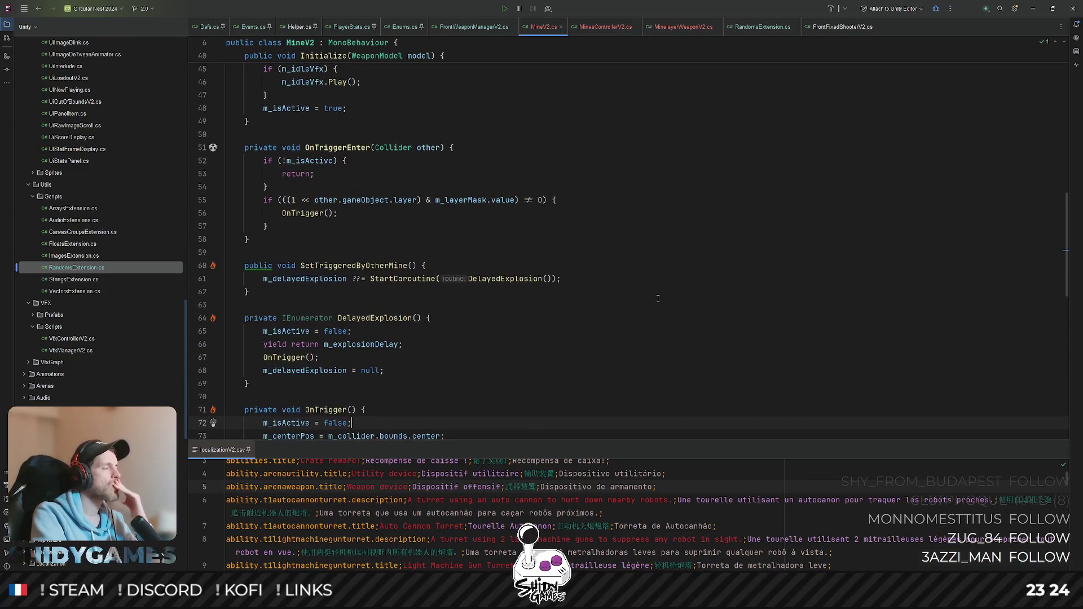
{"action": "scroll", "coordinate": [658, 299], "scroll_direction": "up", "scroll_amount": 13}
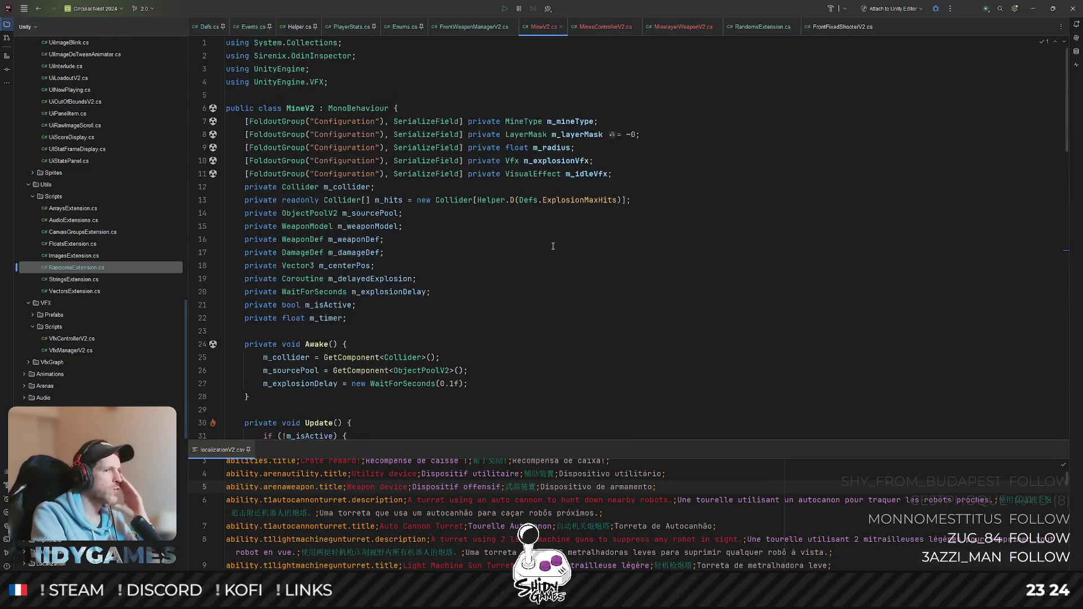
{"action": "scroll", "coordinate": [513, 245], "scroll_direction": "down", "scroll_amount": 2}
{"action": "type", "text": "25"}
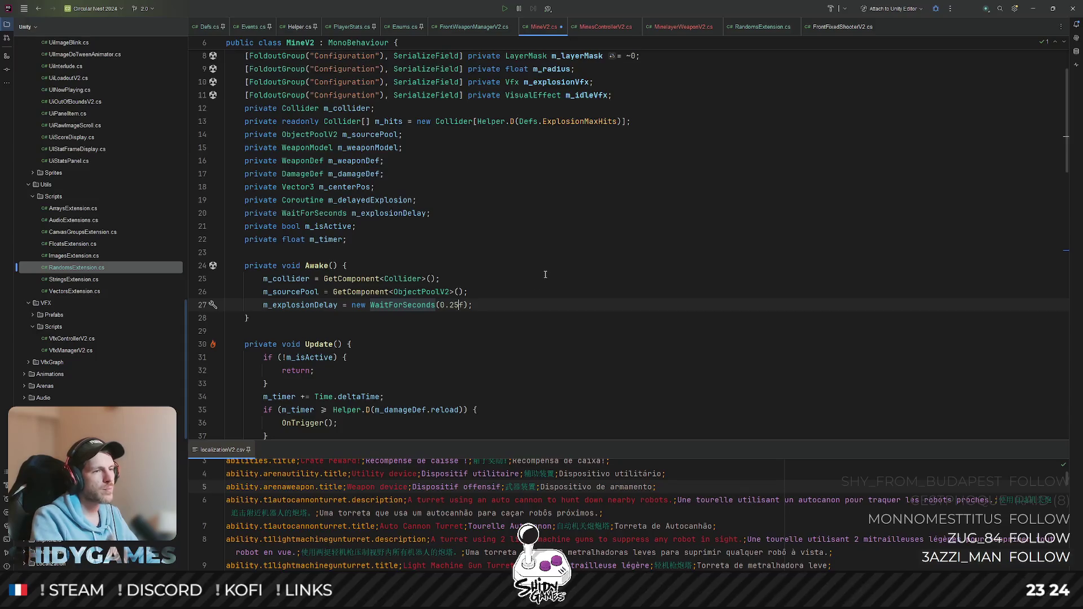
{"action": "key", "text": "alt+Tab"}
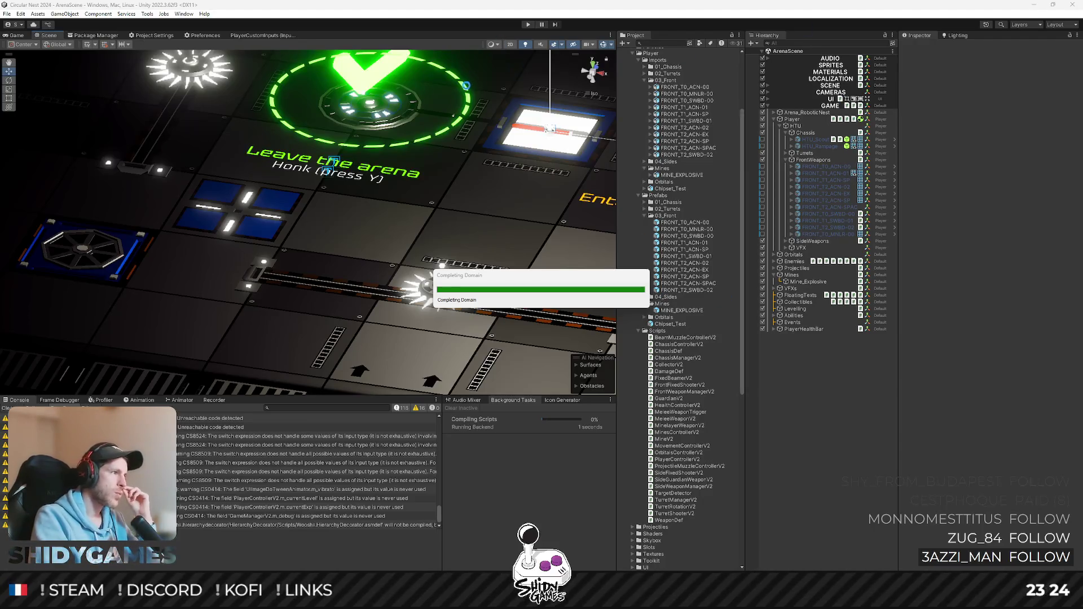
{"action": "left_click", "coordinate": [528, 25]}
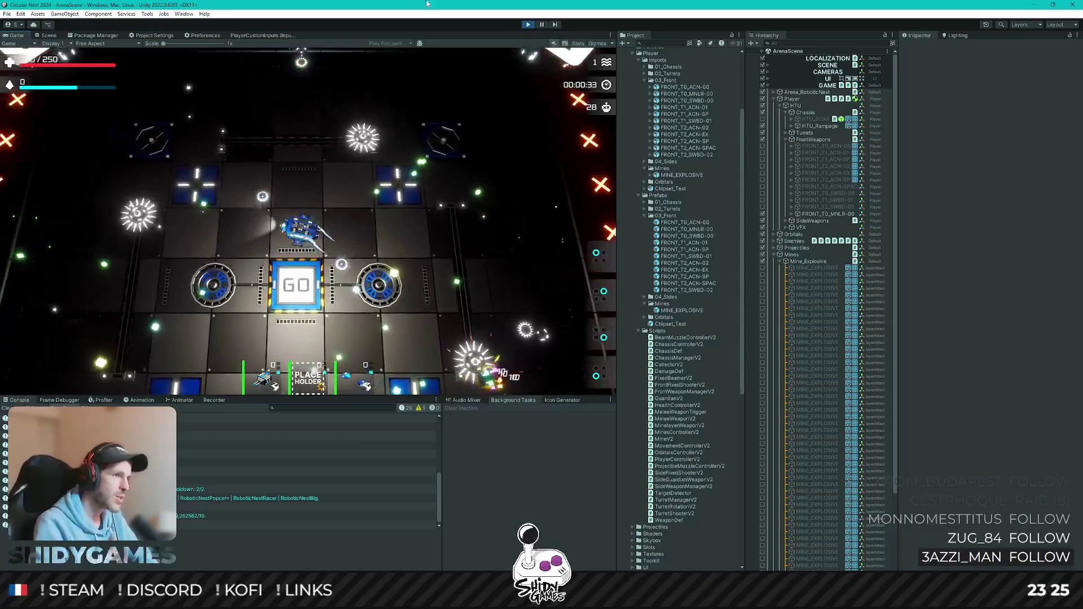
{"action": "left_click", "coordinate": [768, 85]}
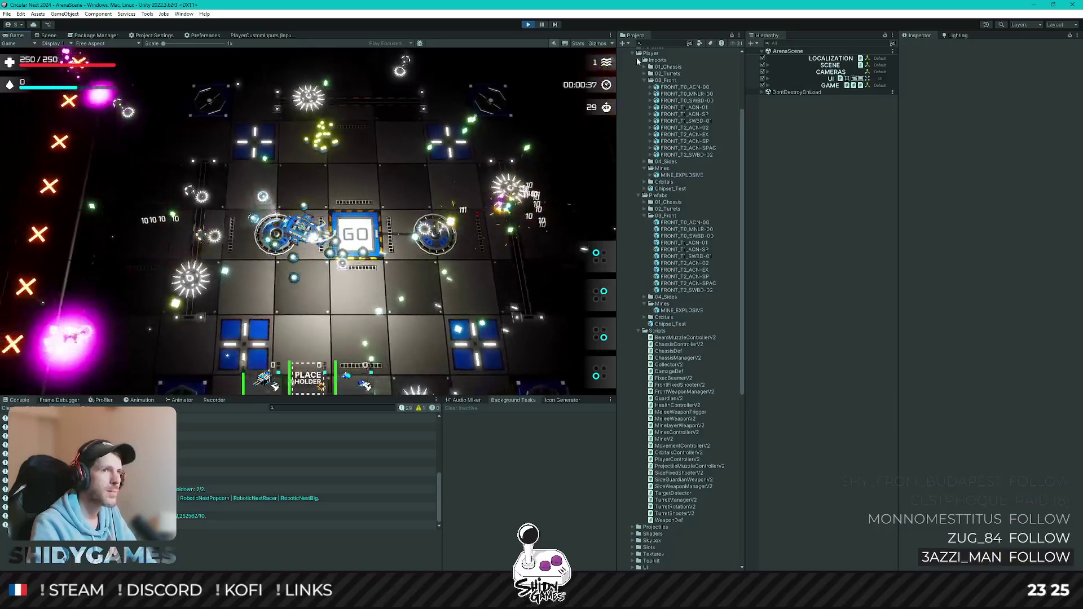
{"action": "left_click", "coordinate": [577, 44]}
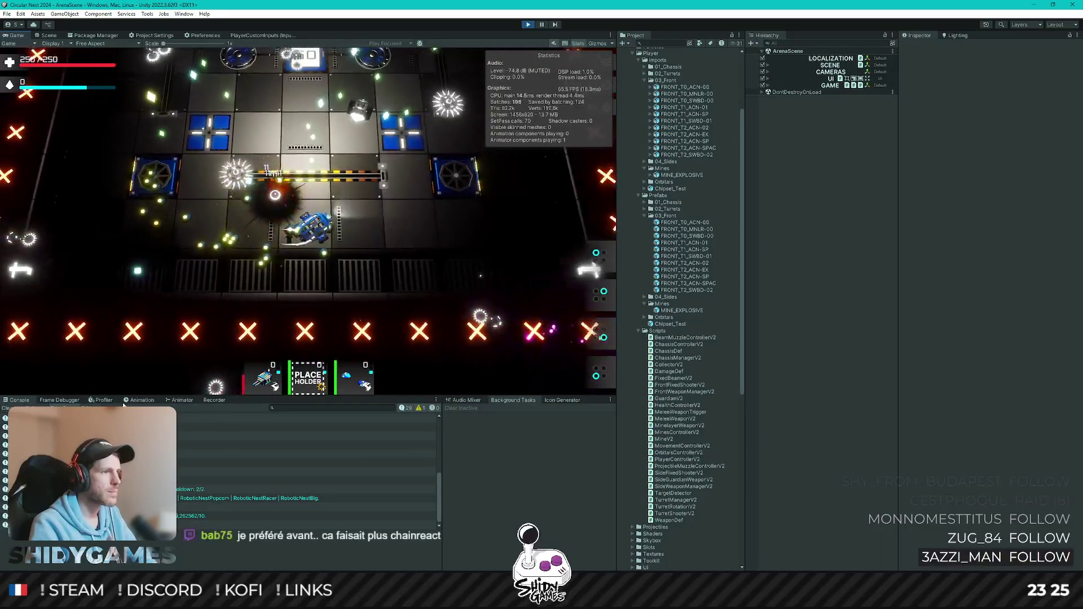
{"action": "key", "text": "ctrl+7"}
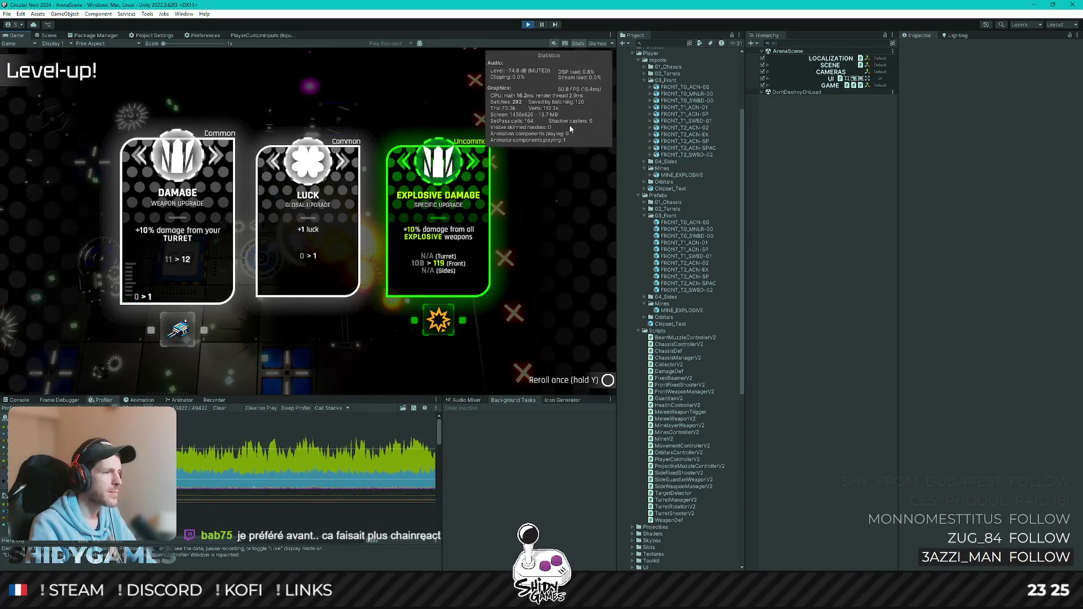
{"action": "left_click", "coordinate": [583, 43]}
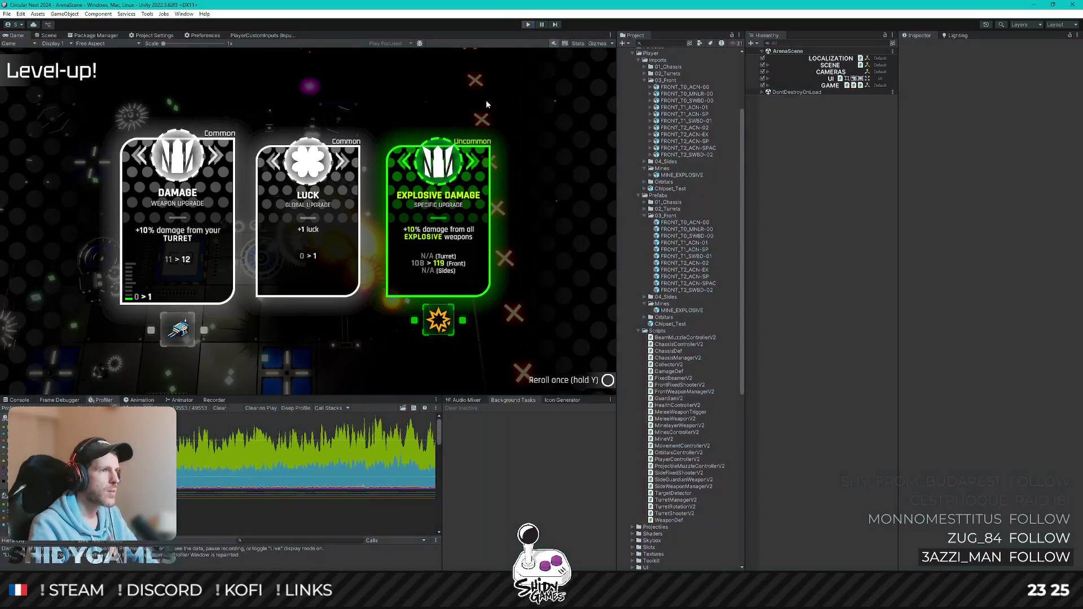
{"action": "key", "text": "ctrl+p"}
Set the WaitForSeconds value in Awake to 0.125f in MineV2.cs, then return to Unity
{"action": "left_click", "coordinate": [17, 400]}
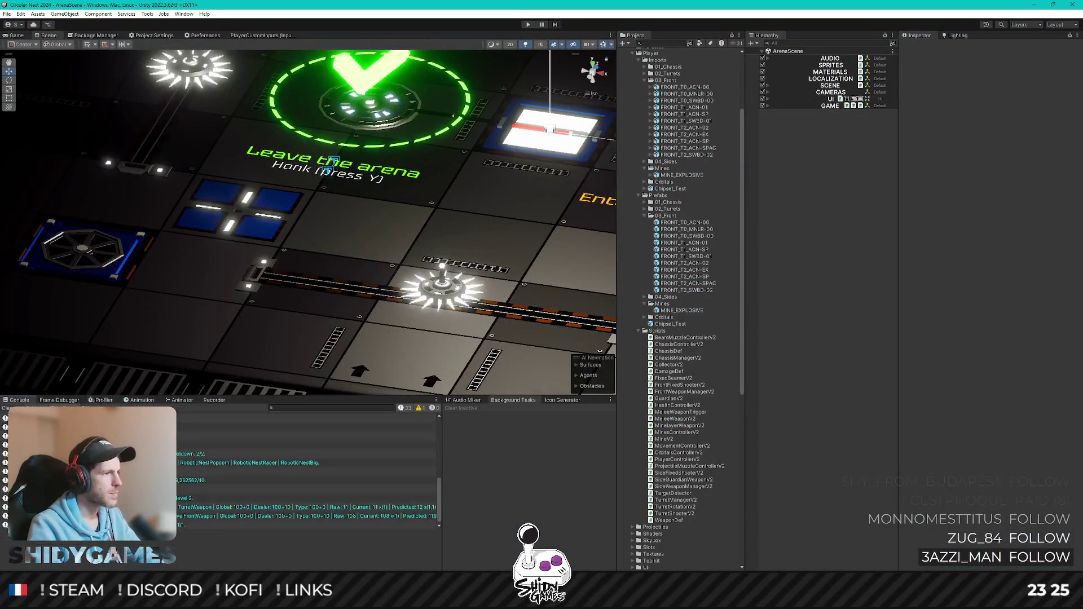
{"action": "key", "text": "alt+Tab"}
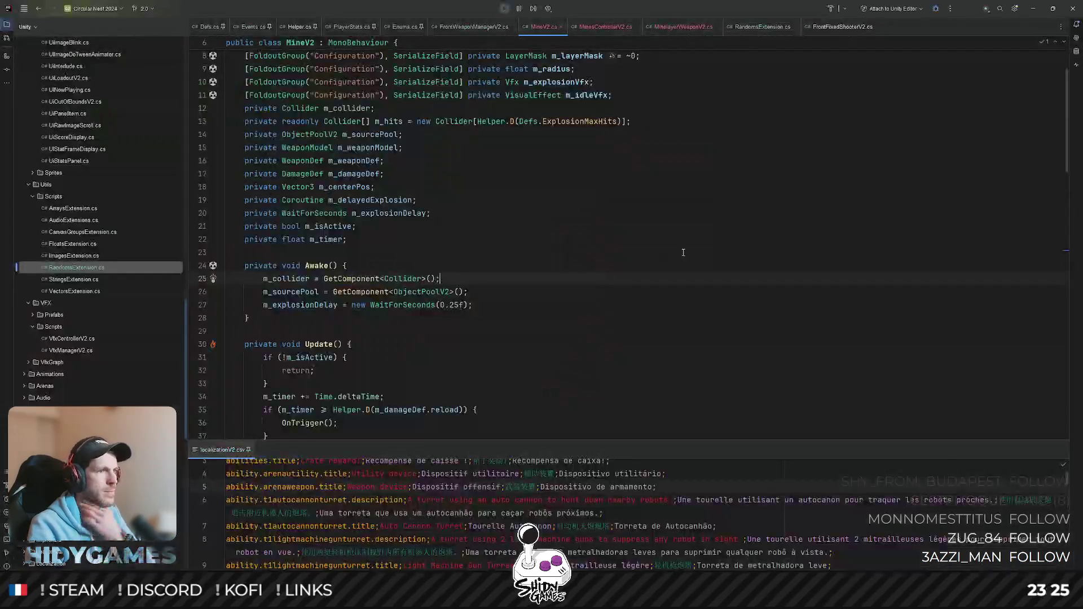
{"action": "scroll", "coordinate": [467, 287], "scroll_direction": "down", "scroll_amount": 2}
{"action": "type", "text": "1"}
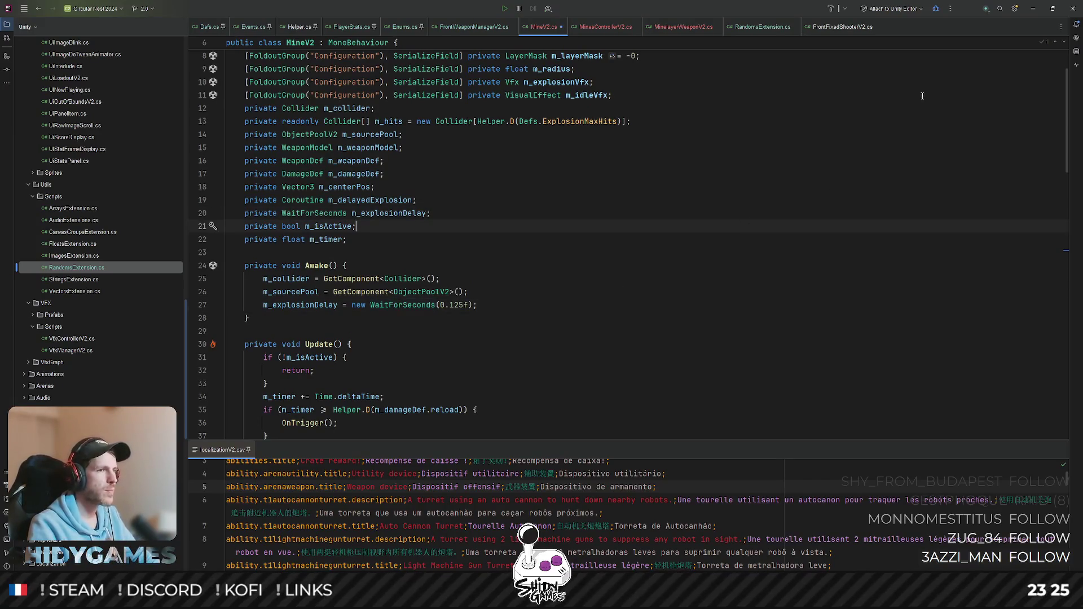
{"action": "left_click", "coordinate": [1034, 8]}
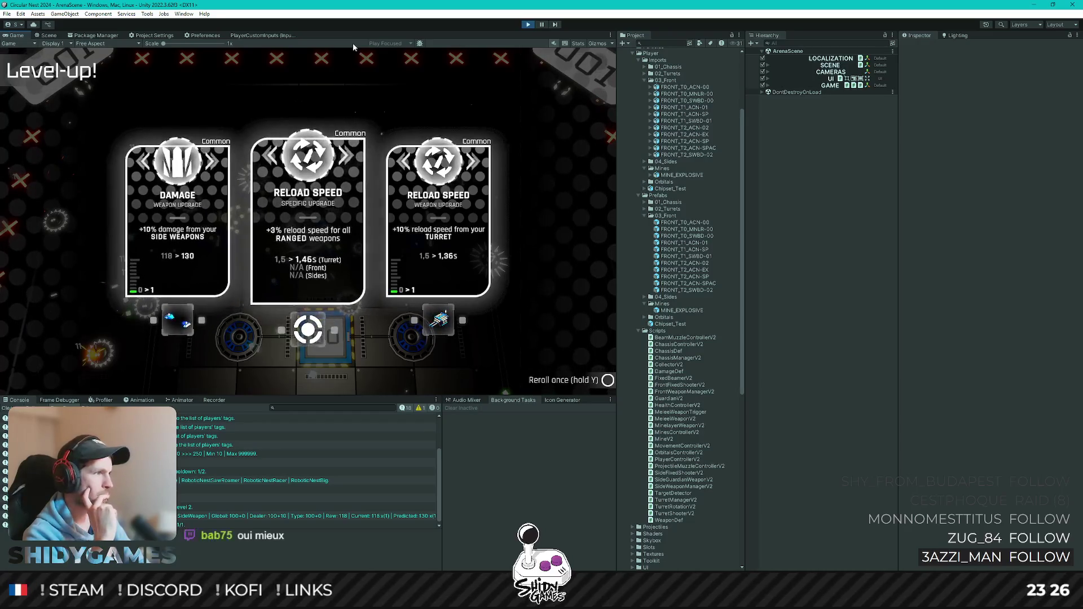
Bring up the profiler and choose the Damage card on the level-up screen
{"action": "key", "text": "Right"}
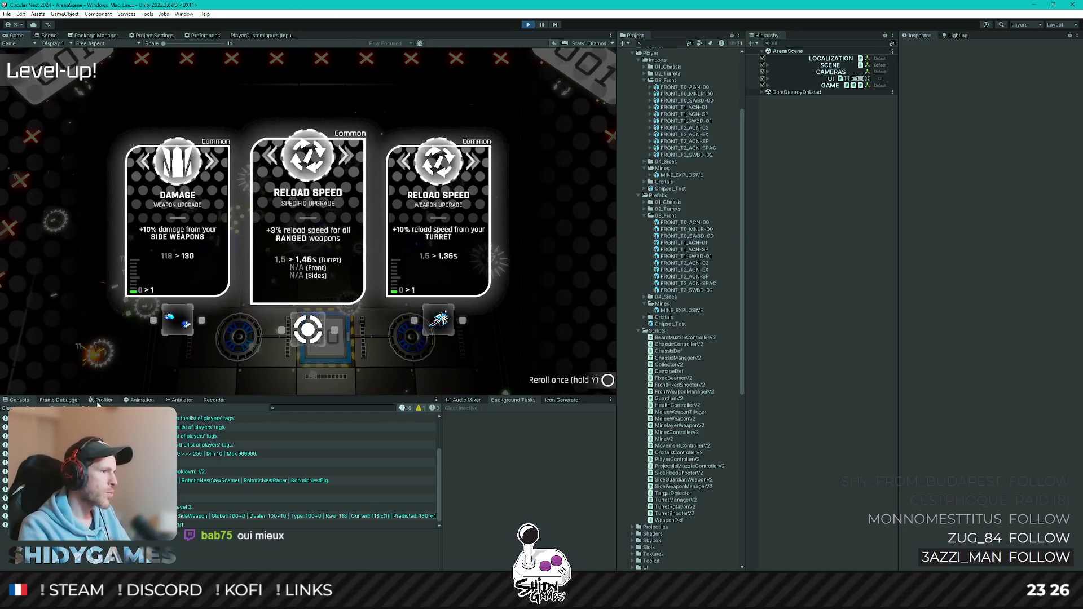
{"action": "left_click", "coordinate": [101, 400]}
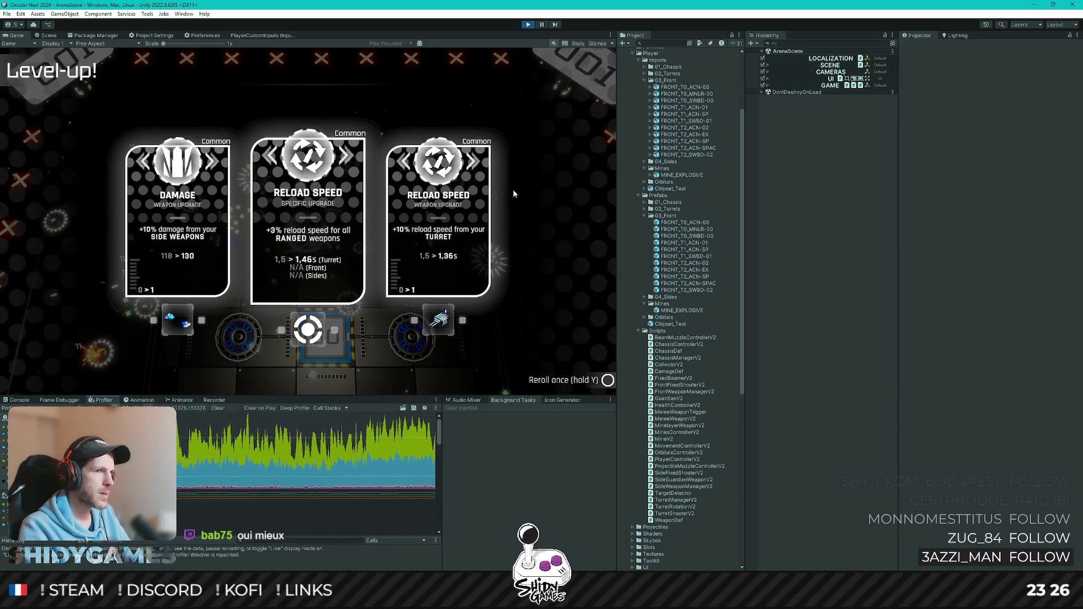
{"action": "key", "text": "Left"}
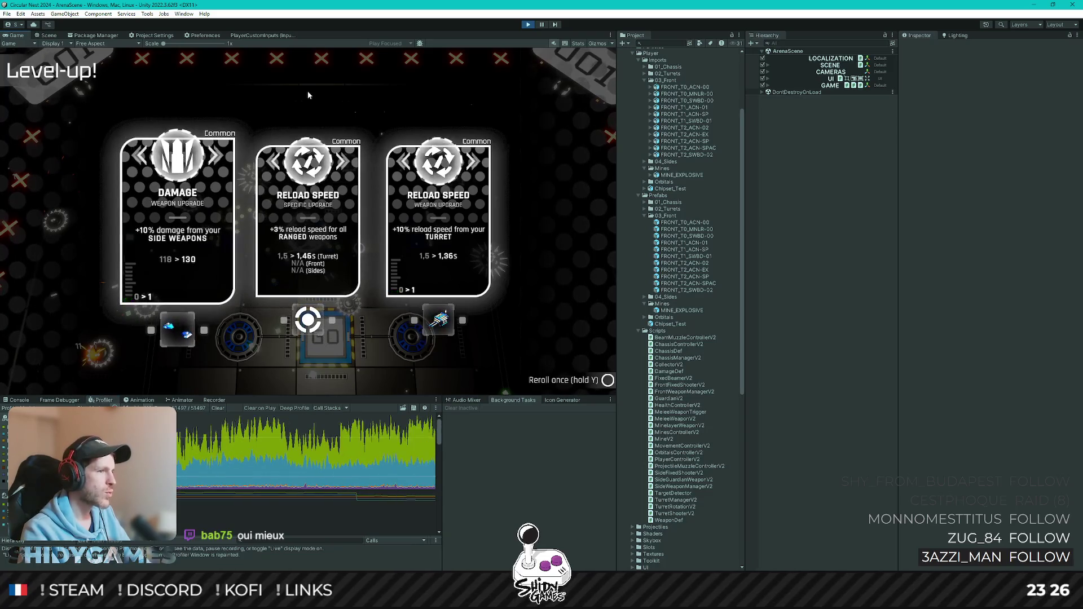
{"action": "key", "text": "Return"}
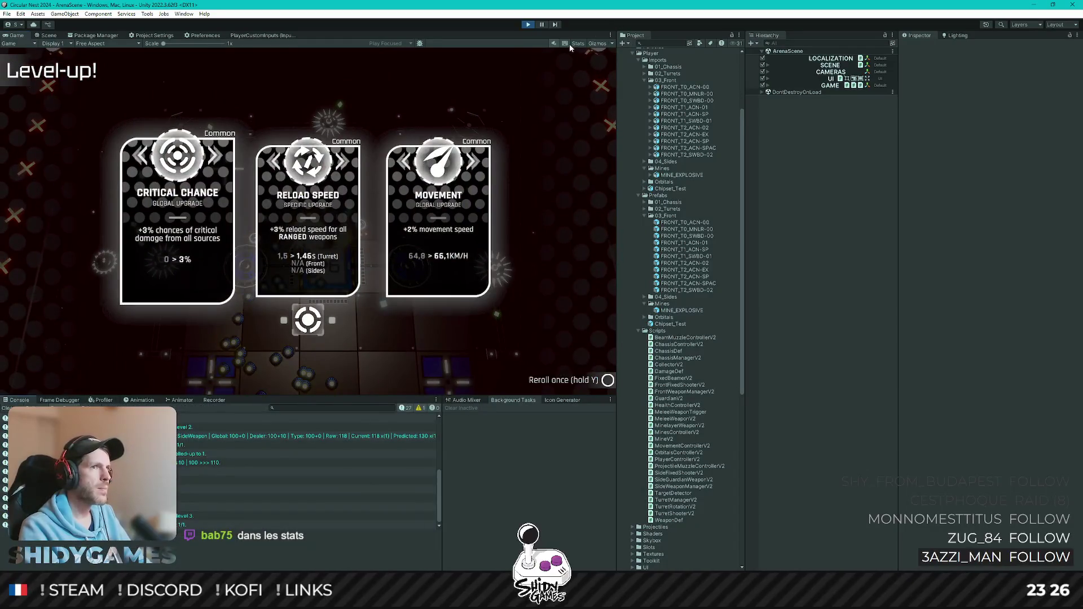
Turn on Stats, take the Movement and Total Health upgrades, then stop Play mode
{"action": "left_click", "coordinate": [577, 44]}
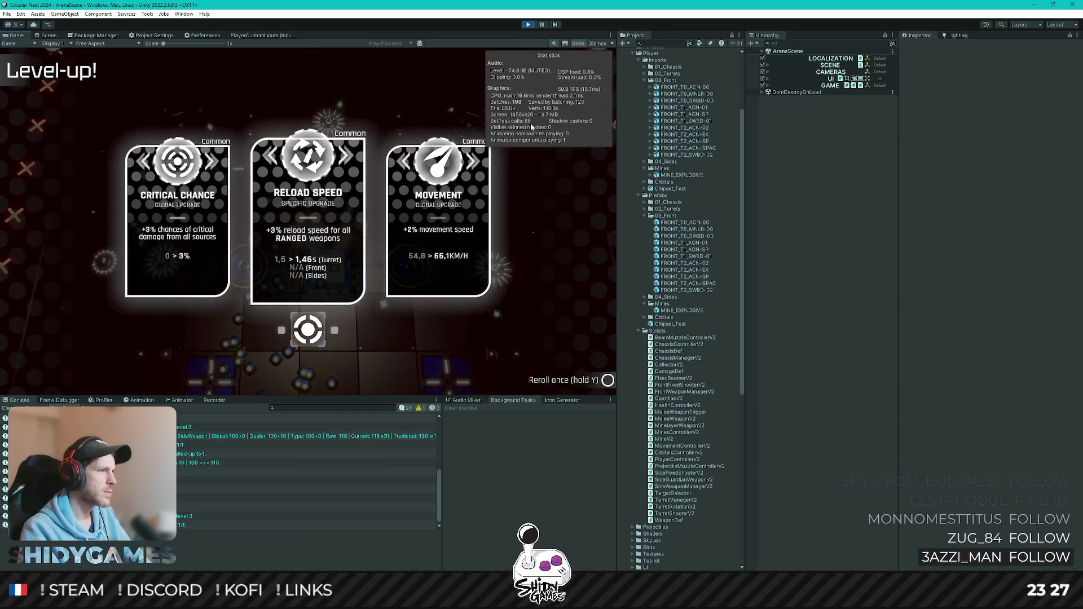
{"action": "key", "text": "Left"}
{"action": "key", "text": "Return"}
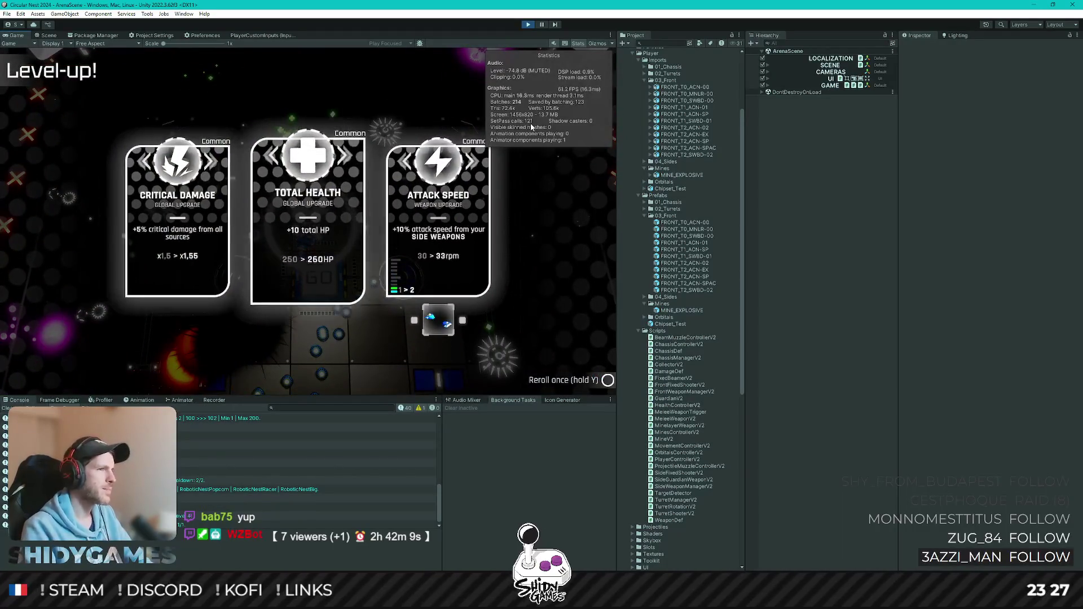
{"action": "key", "text": "Return"}
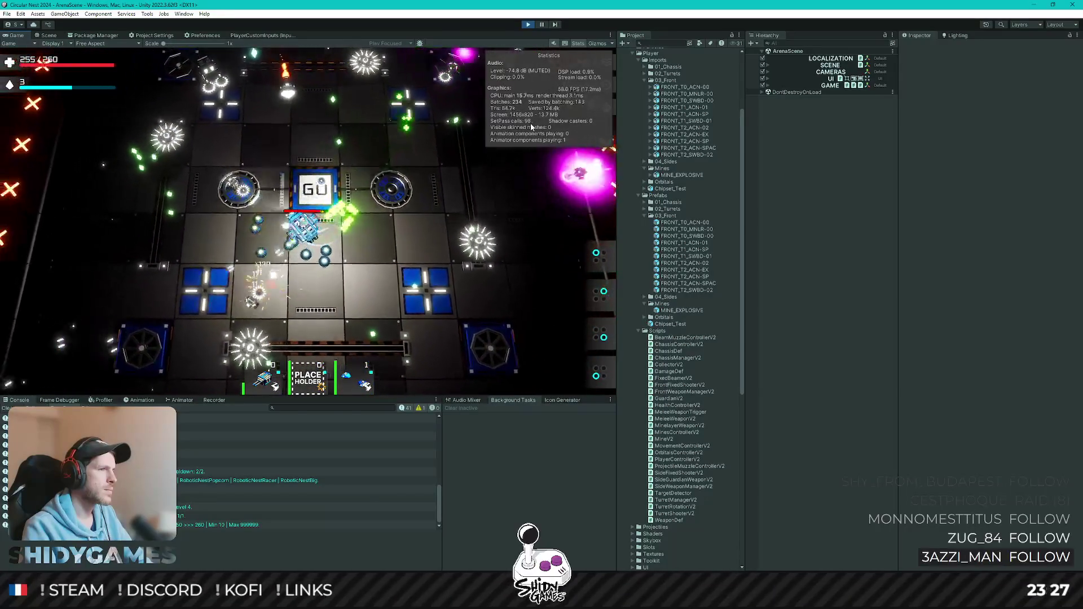
{"action": "left_click", "coordinate": [527, 24]}
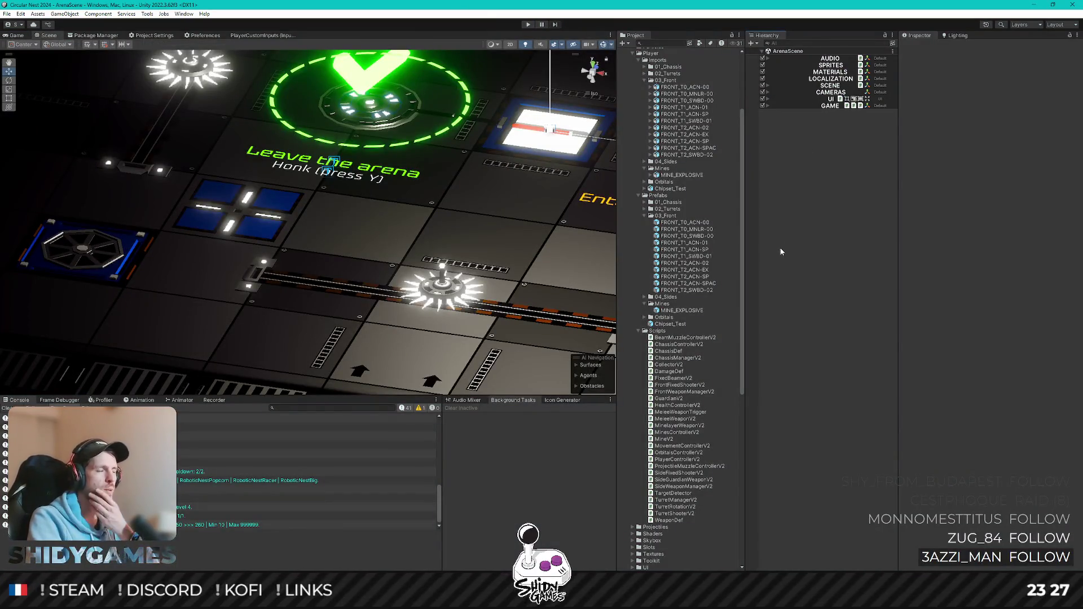
Collapse Player and expand VFX > Prefabs in the Project panel to list the explosion prefabs
{"action": "scroll", "coordinate": [690, 260], "scroll_direction": "up", "scroll_amount": 4}
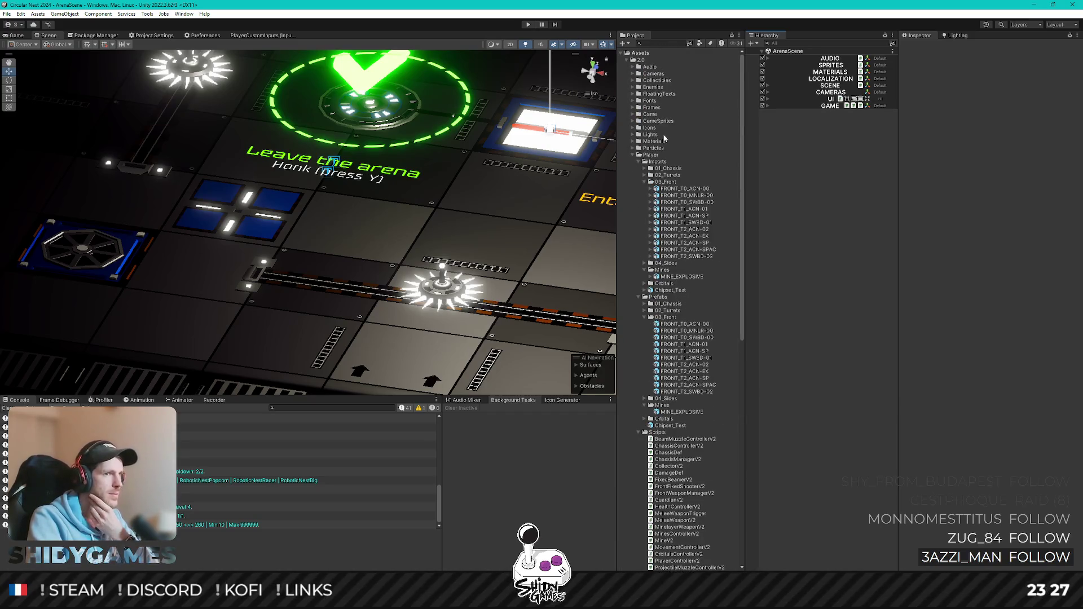
{"action": "left_click", "coordinate": [633, 155]}
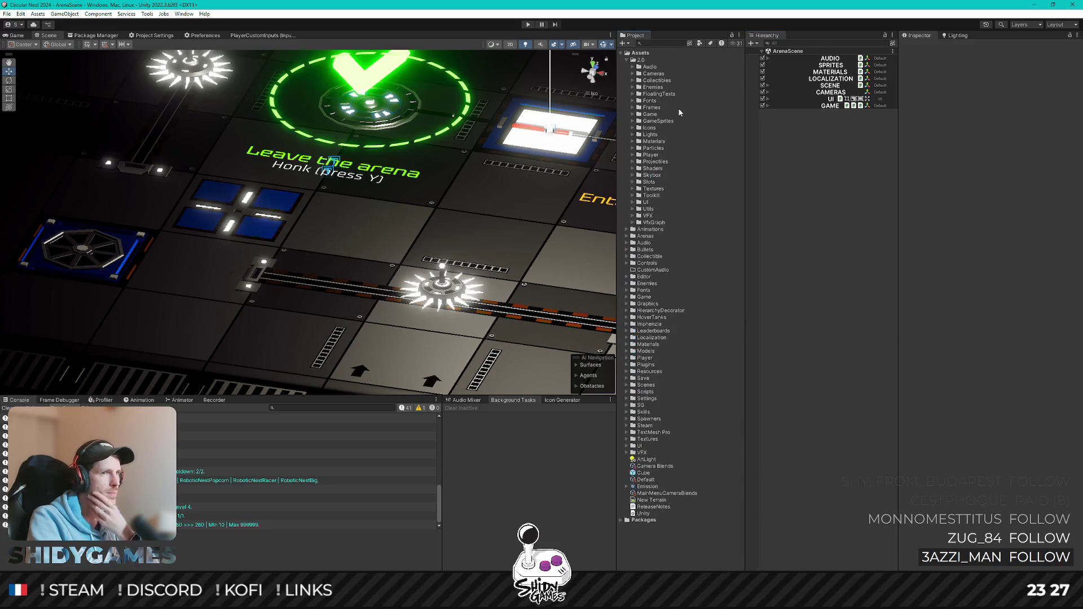
{"action": "double_click", "coordinate": [651, 215]}
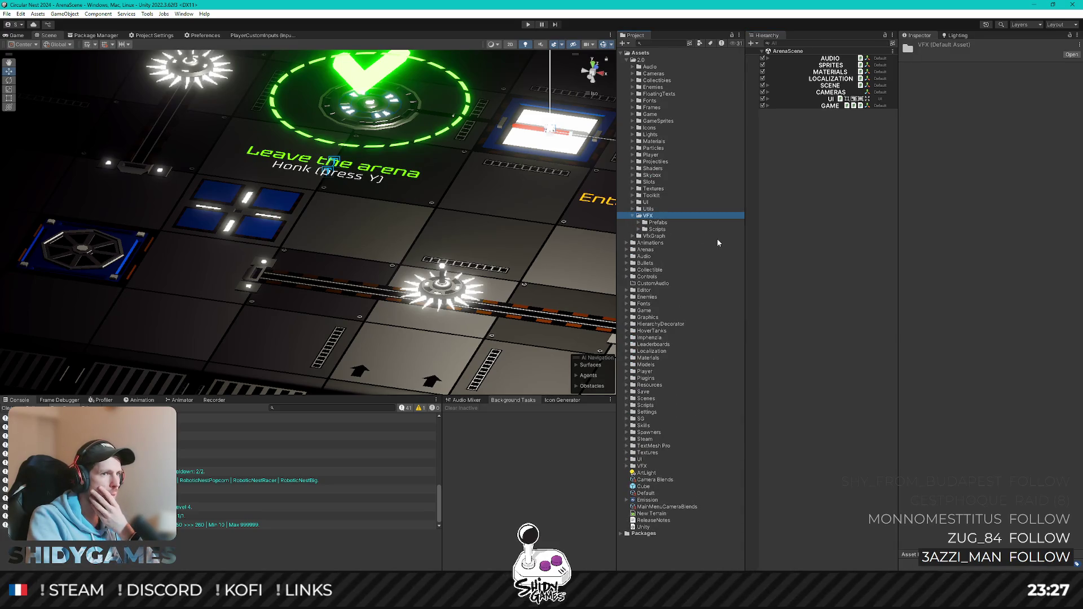
{"action": "double_click", "coordinate": [657, 223]}
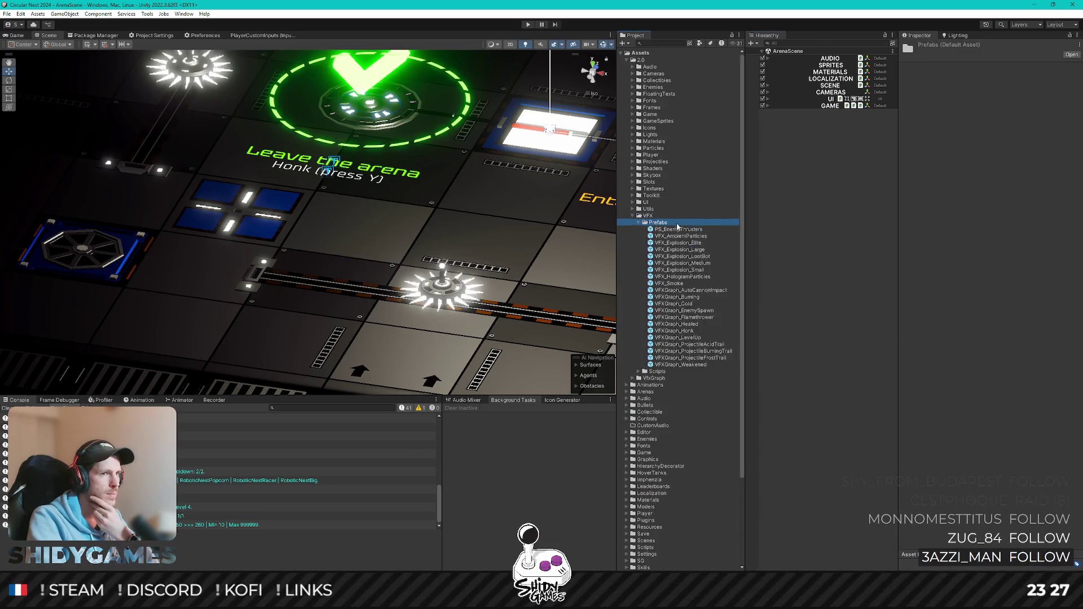
Open VFX_Explosion_Medium in Prefab Mode and select its Explosion template asset
{"action": "left_click", "coordinate": [703, 264]}
{"action": "double_click", "coordinate": [701, 265]}
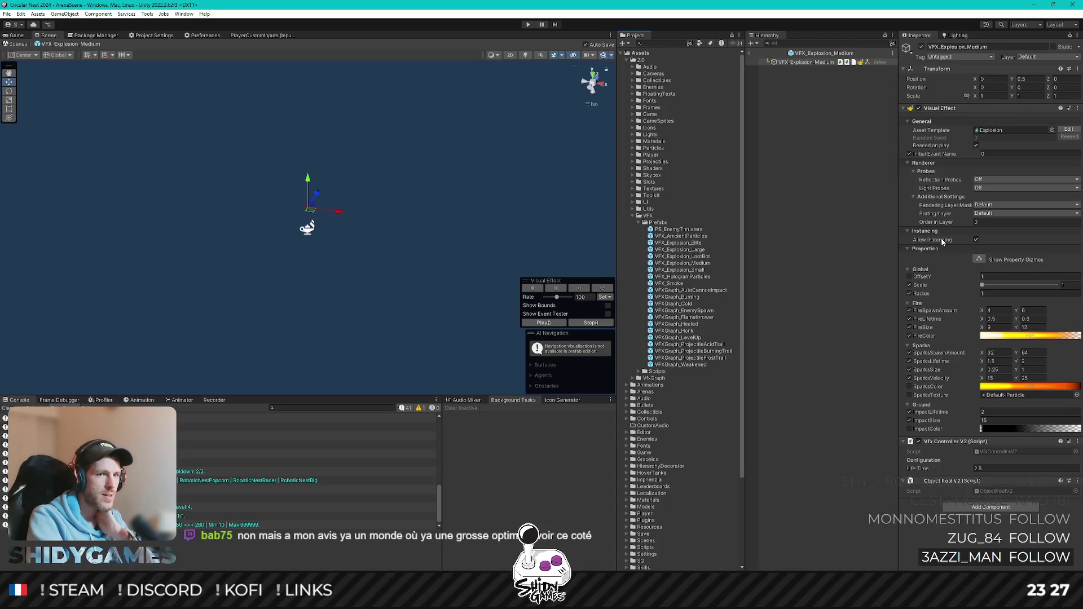
{"action": "mouse_move", "coordinate": [942, 241]}
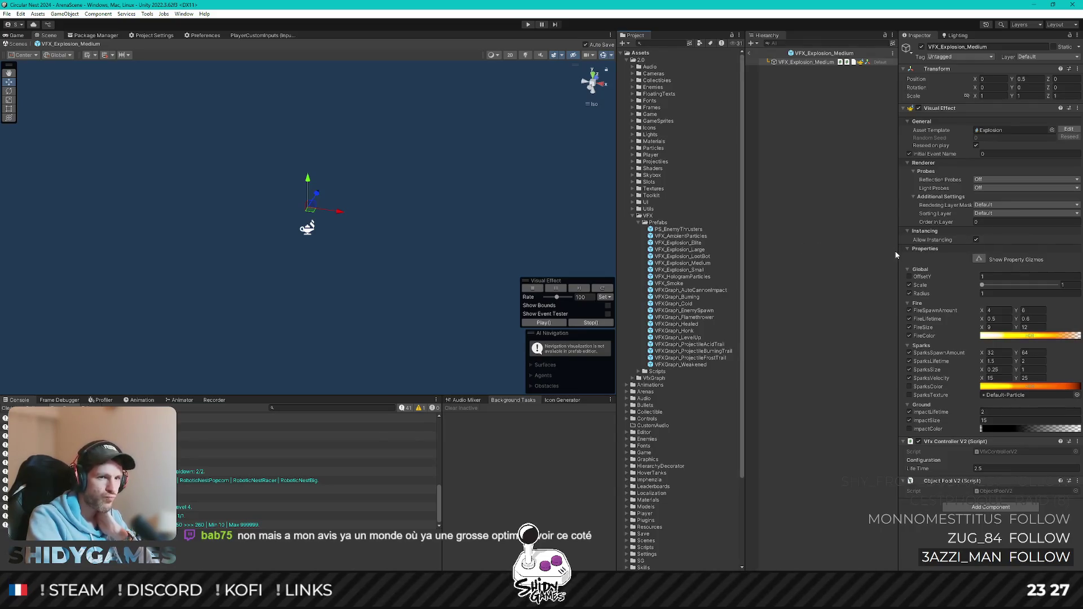
{"action": "left_click", "coordinate": [1002, 128]}
{"action": "left_click", "coordinate": [672, 392]}
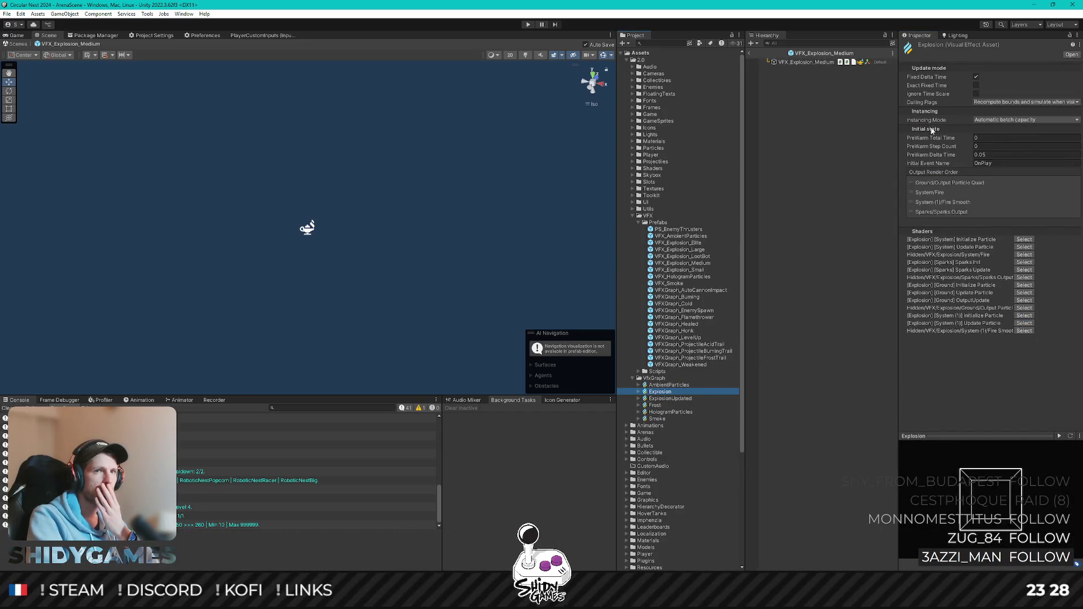
Leave Instancing Mode unchanged, tick Static on VFX_Explosion_Medium, exit Prefab Mode and start Play
{"action": "left_click", "coordinate": [996, 120]}
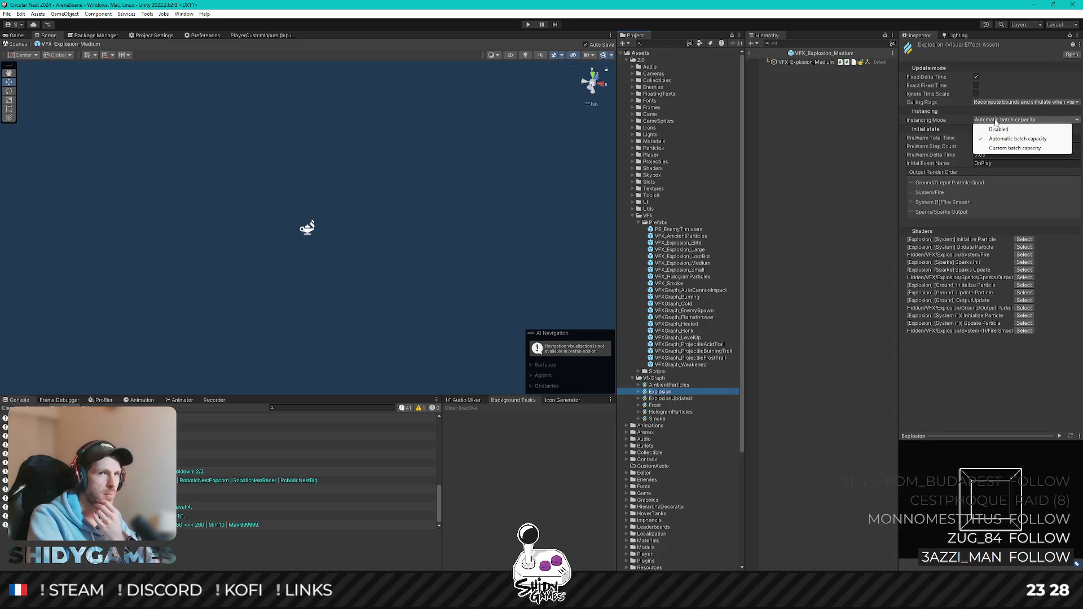
{"action": "left_click", "coordinate": [828, 170]}
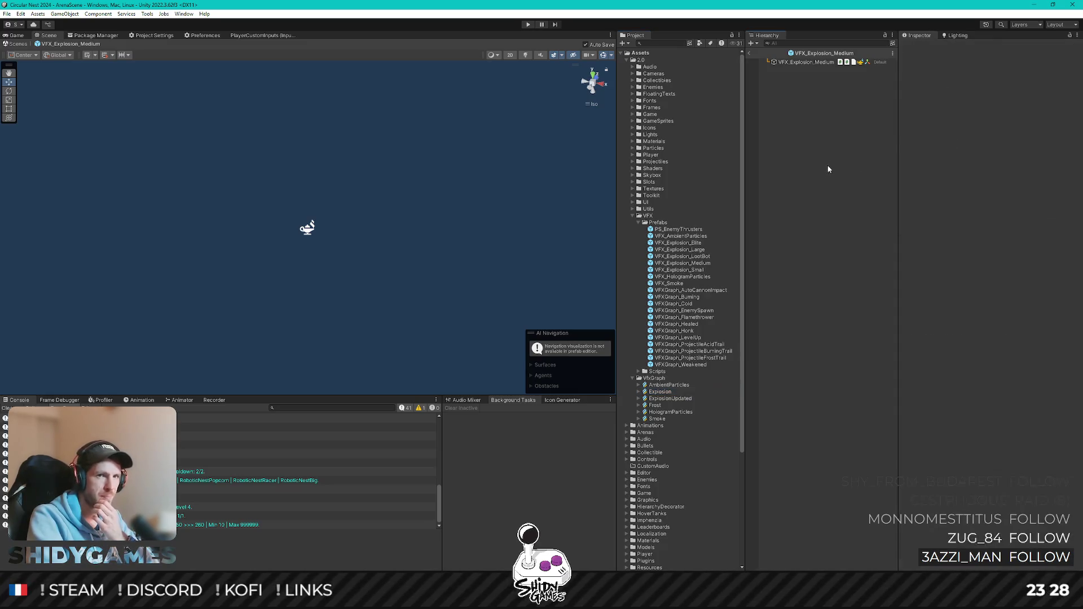
{"action": "left_click", "coordinate": [821, 63]}
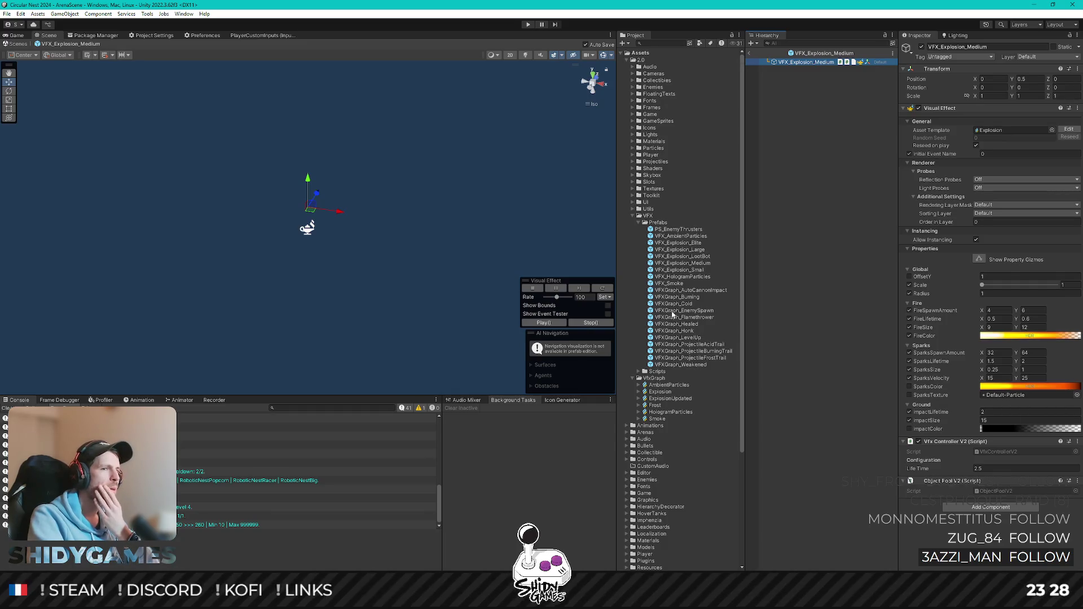
{"action": "left_click", "coordinate": [689, 263]}
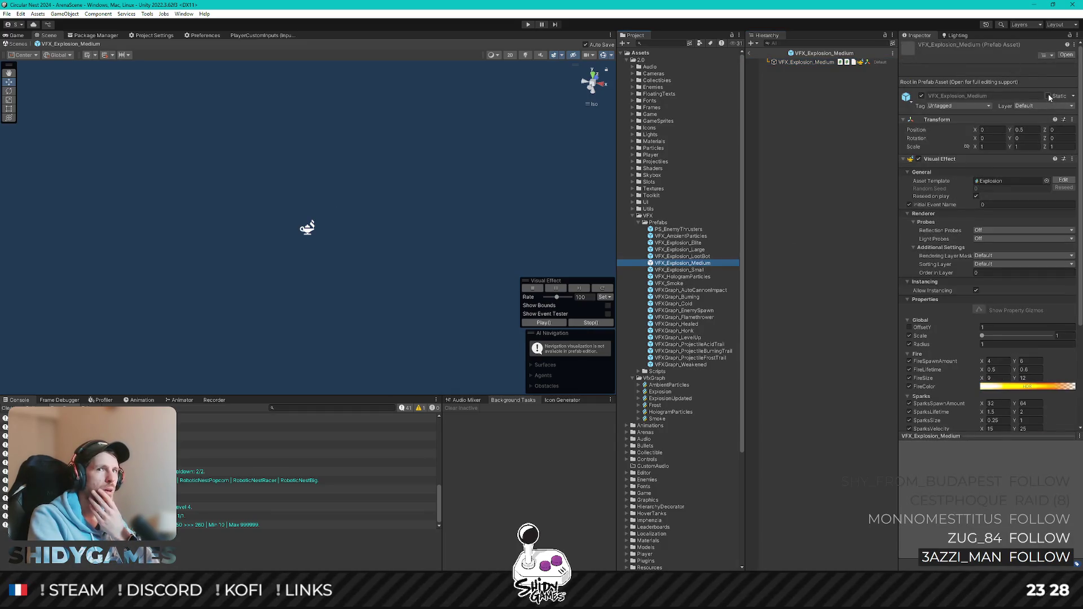
{"action": "left_click", "coordinate": [1048, 96]}
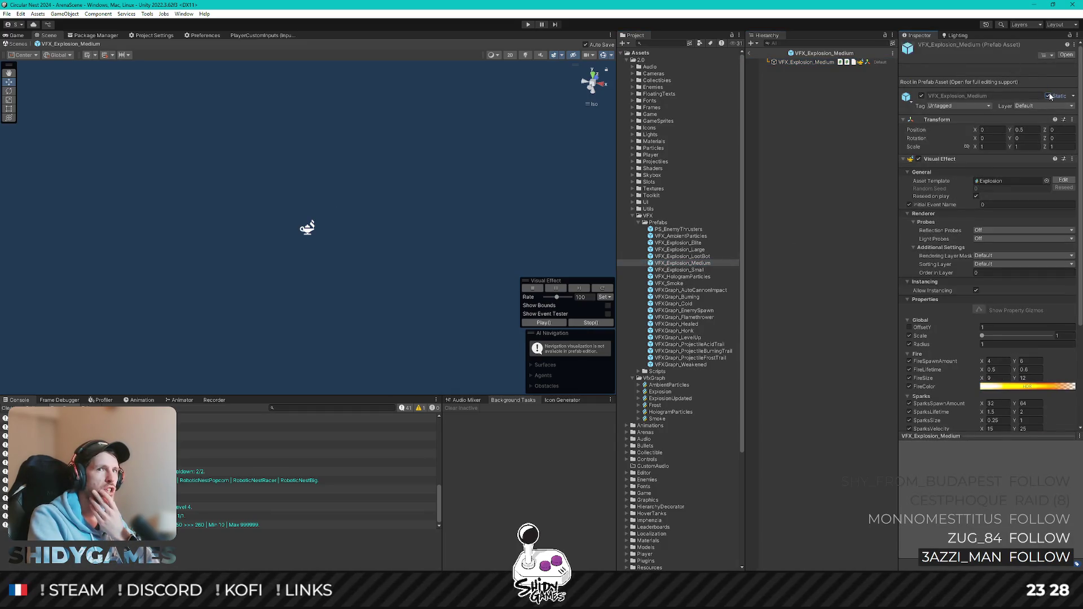
{"action": "left_click", "coordinate": [750, 54]}
{"action": "left_click", "coordinate": [529, 25]}
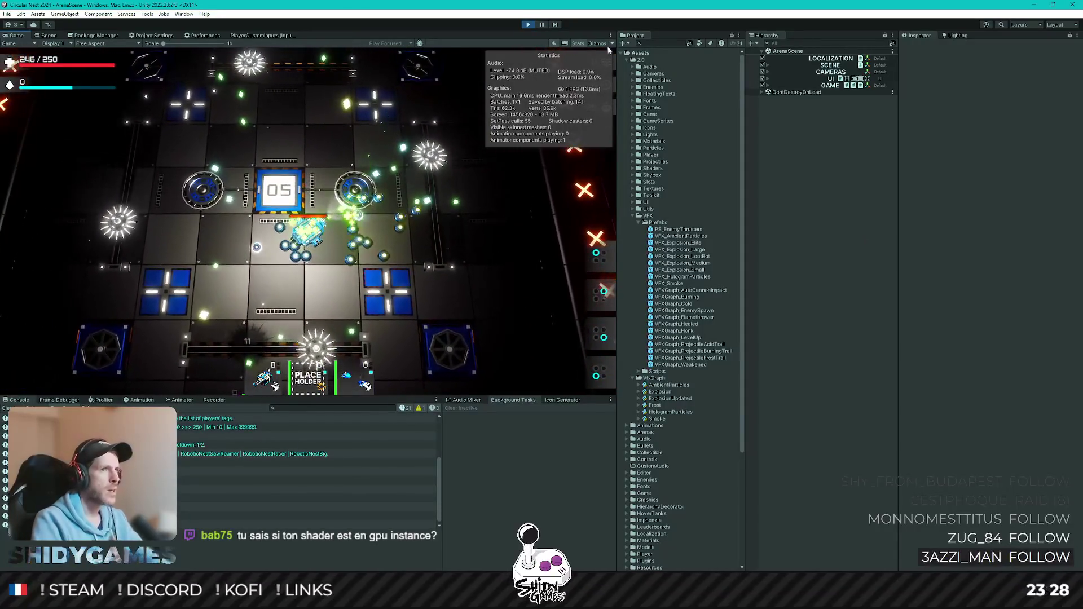
End the playtest with the toolbar Play button to return to edit mode
{"action": "left_click", "coordinate": [529, 24]}
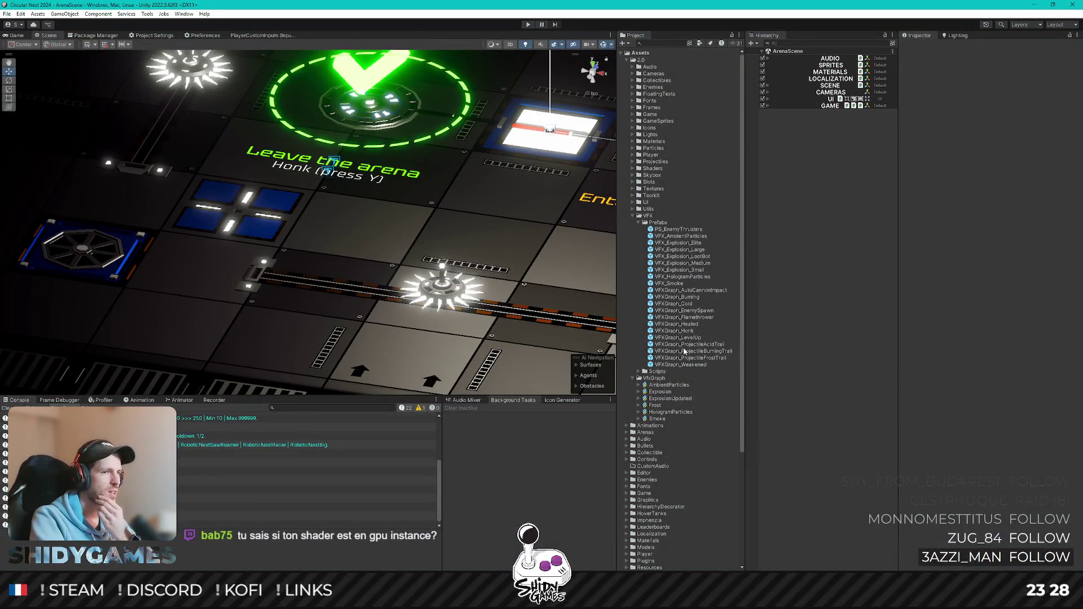
Compare Explosion, VFX_HologramParticles and VFX_Explosion_Medium in the Inspector, then open the Explosion graph
{"action": "left_click", "coordinate": [670, 392]}
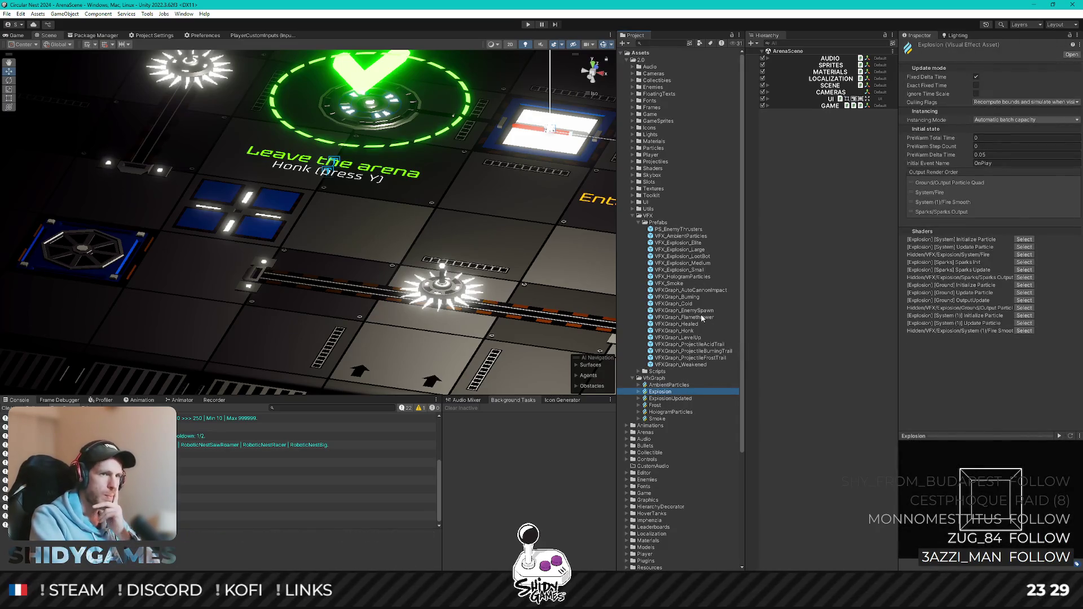
{"action": "left_click", "coordinate": [683, 277]}
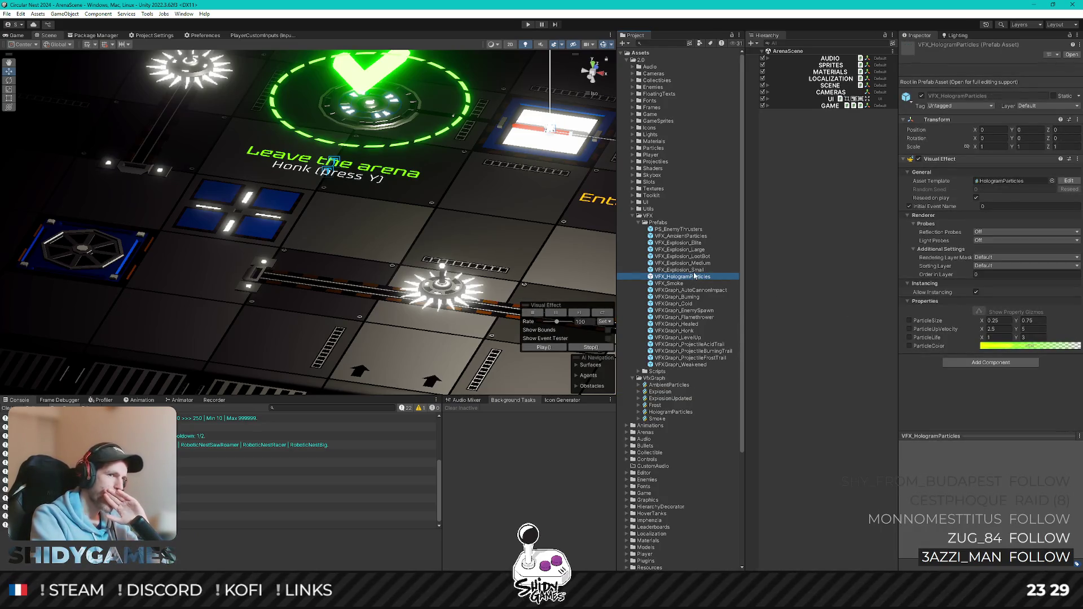
{"action": "left_click", "coordinate": [696, 263]}
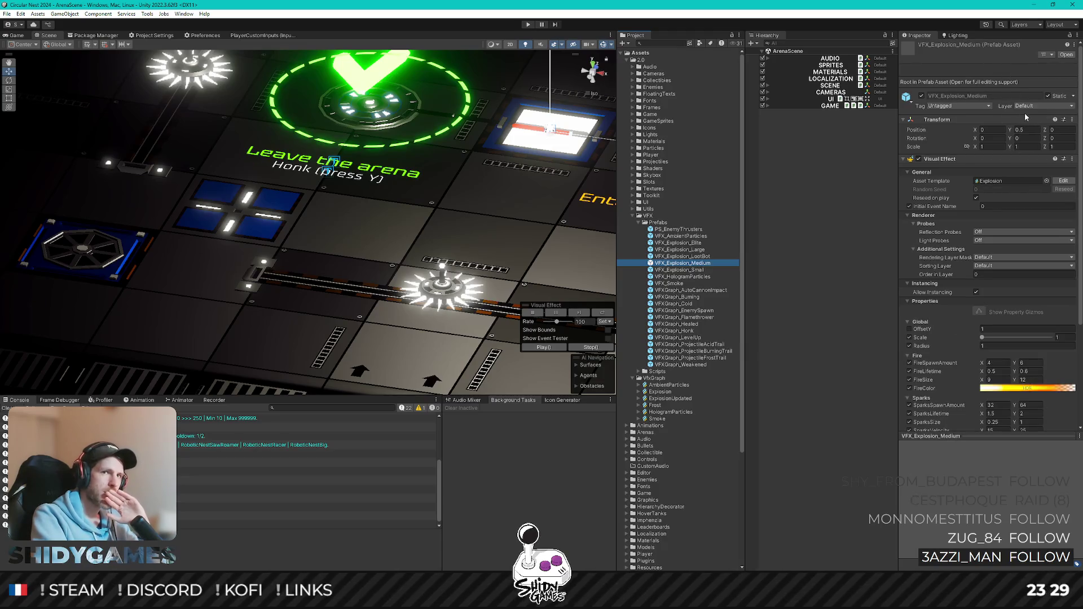
{"action": "left_click", "coordinate": [820, 215]}
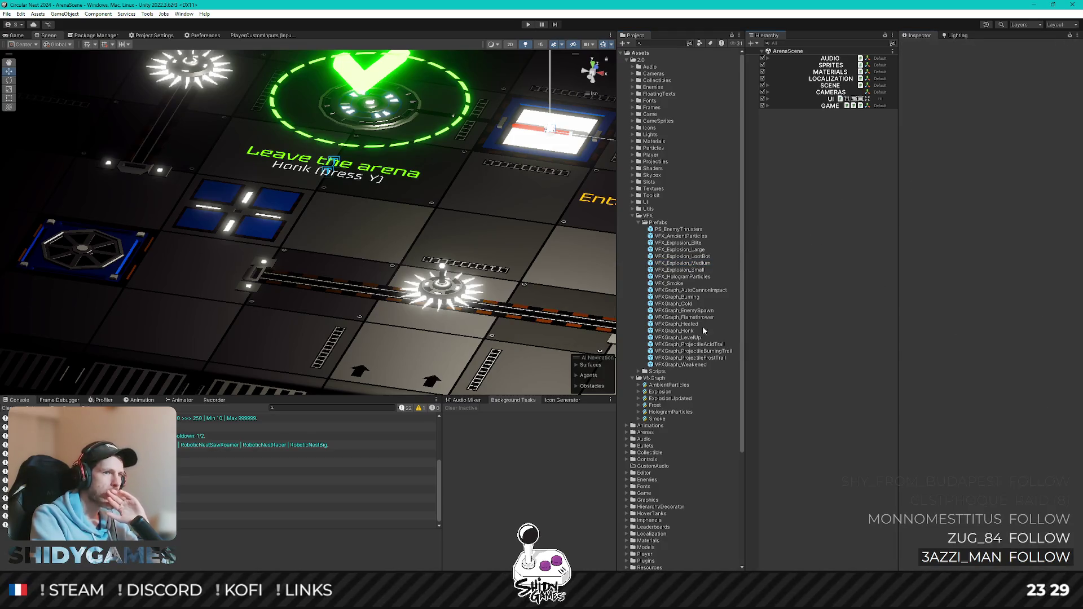
{"action": "left_click", "coordinate": [664, 392]}
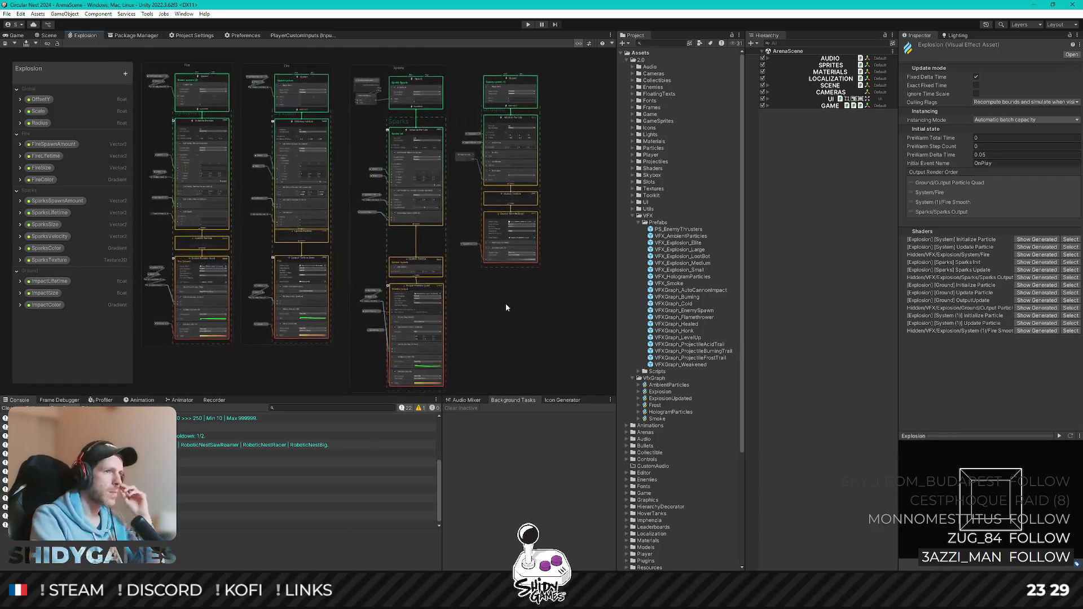
Zoom onto the impact Output Particle Quad and inspect its Set Color over Life block driven by ImpactColor
{"action": "scroll", "coordinate": [531, 265], "scroll_direction": "up", "scroll_amount": 10}
{"action": "left_click", "coordinate": [524, 226]}
{"action": "scroll", "coordinate": [497, 243], "scroll_direction": "down", "scroll_amount": 8}
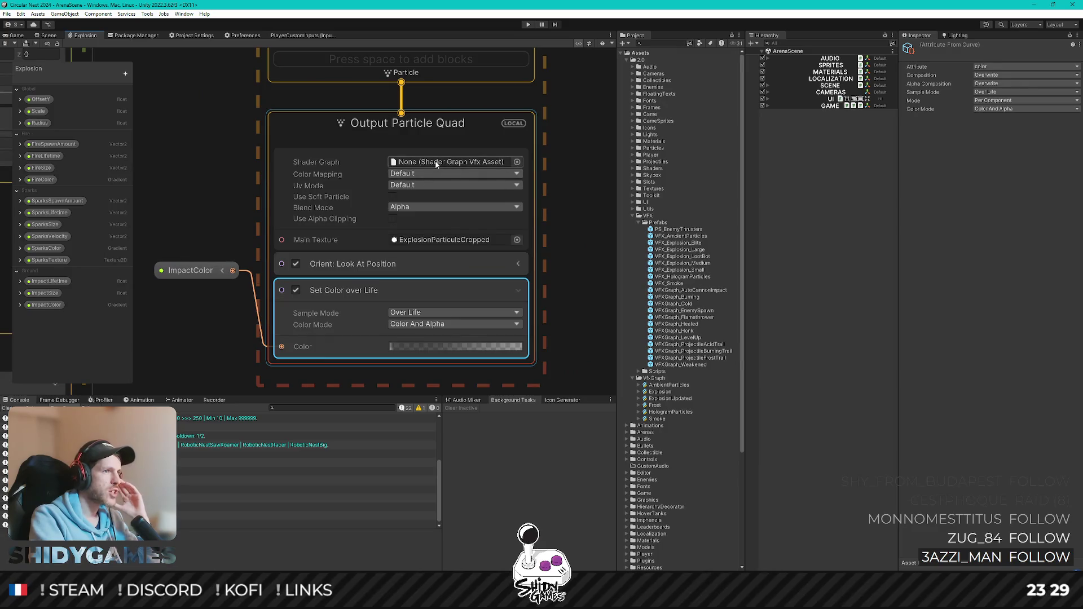
{"action": "scroll", "coordinate": [437, 163], "scroll_direction": "up", "scroll_amount": 2}
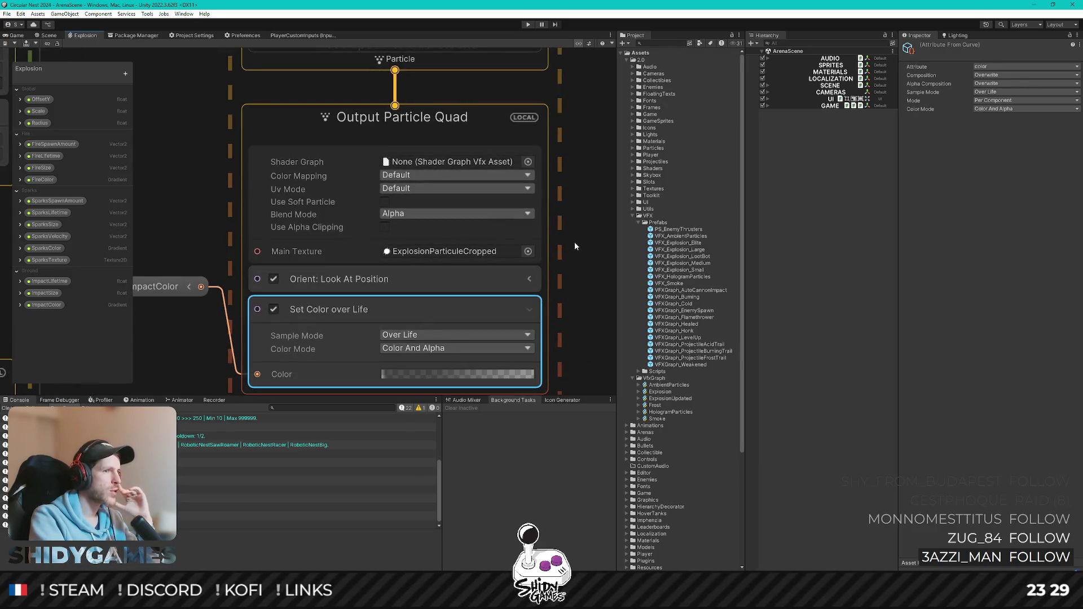
{"action": "scroll", "coordinate": [574, 246], "scroll_direction": "down", "scroll_amount": 1}
{"action": "scroll", "coordinate": [570, 246], "scroll_direction": "up", "scroll_amount": 1}
{"action": "scroll", "coordinate": [570, 246], "scroll_direction": "down", "scroll_amount": 1}
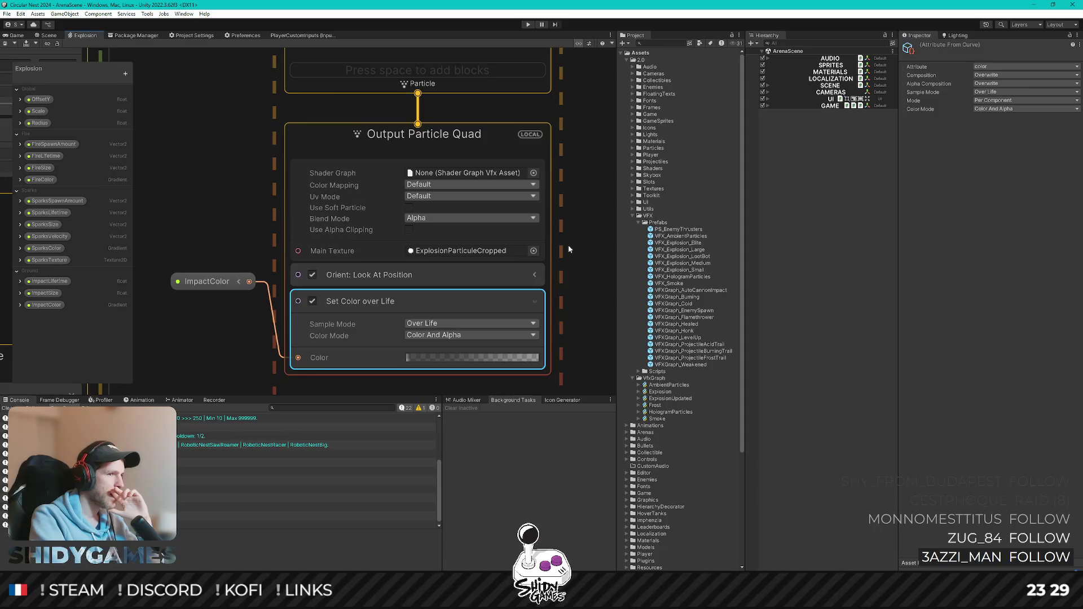
{"action": "scroll", "coordinate": [564, 222], "scroll_direction": "down", "scroll_amount": 2}
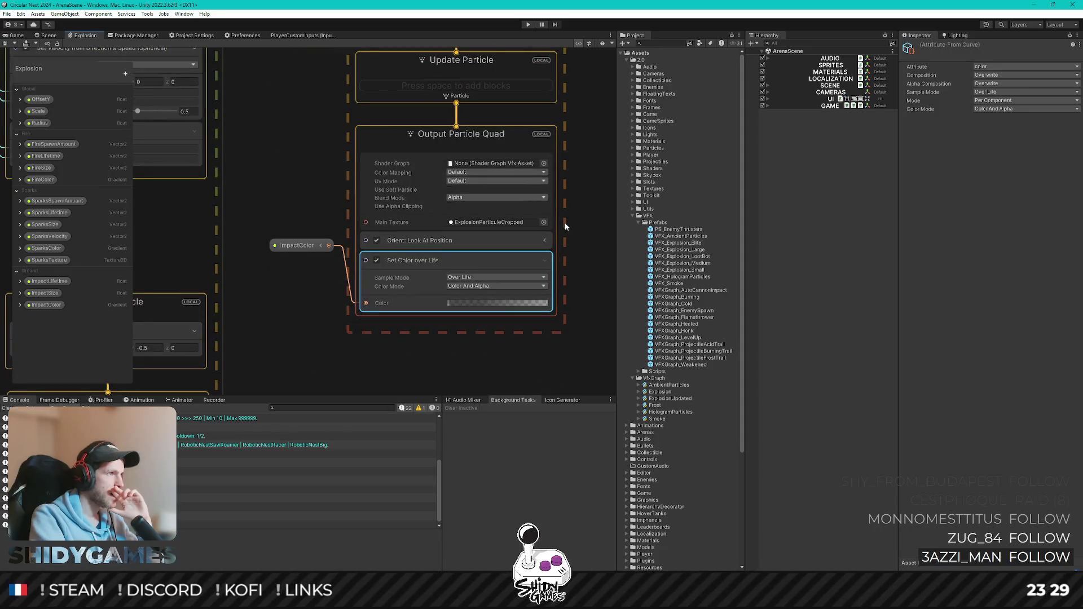
{"action": "scroll", "coordinate": [564, 222], "scroll_direction": "down", "scroll_amount": 1}
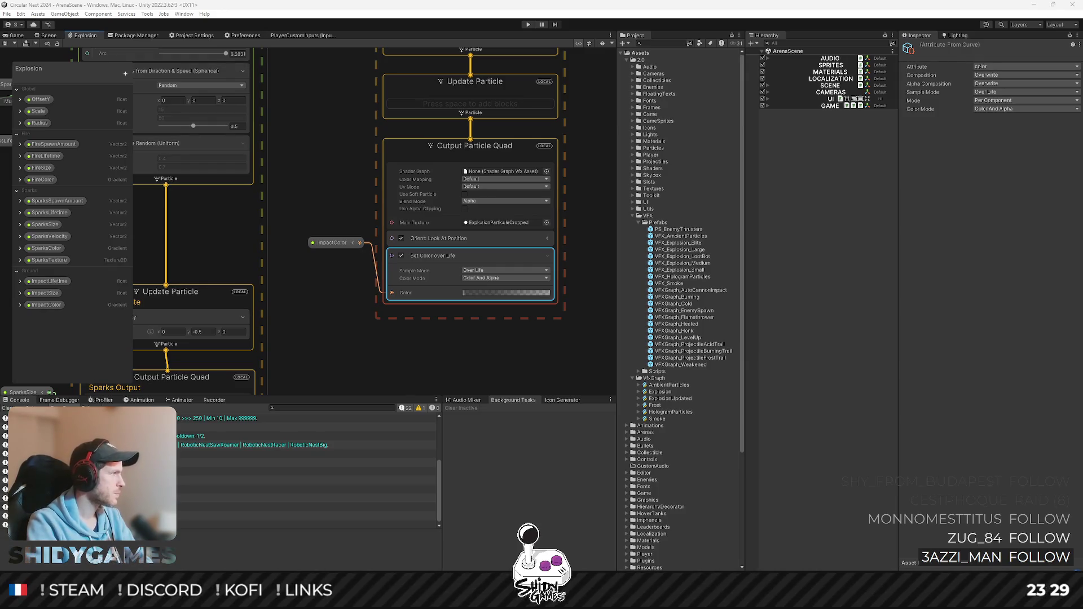
Play-test the game to the arena lobby, then return to the Explosion VFX graph
{"action": "key", "text": "ctrl+p"}
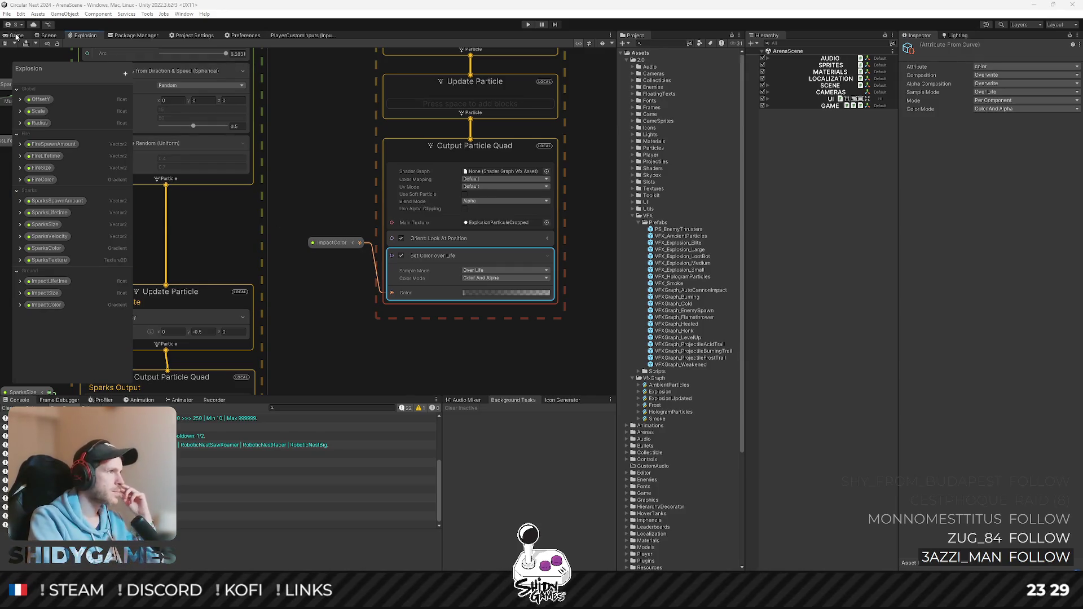
{"action": "left_click", "coordinate": [848, 264]}
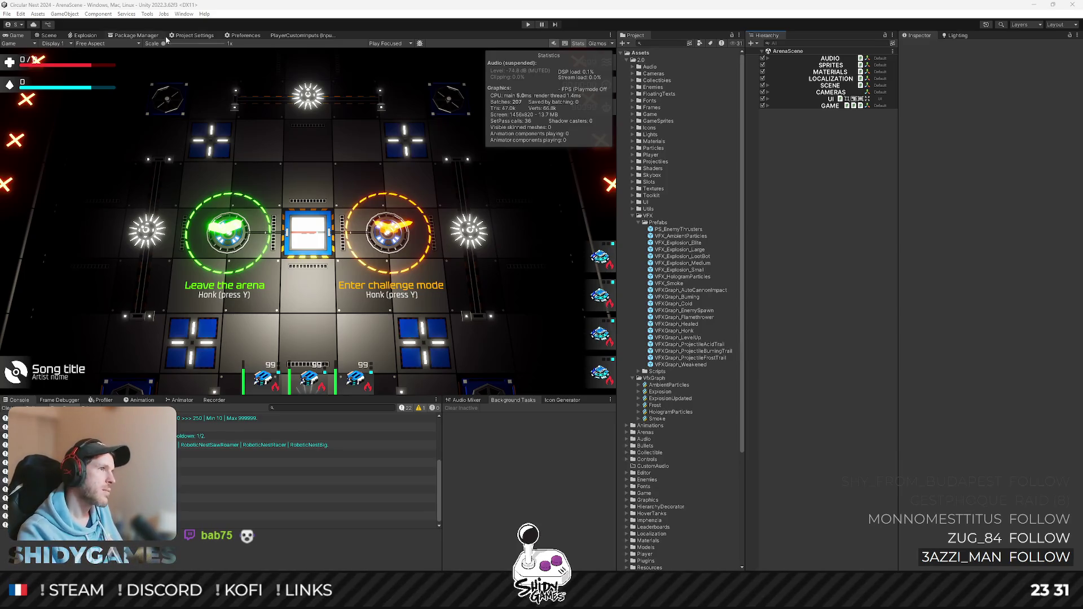
{"action": "left_click", "coordinate": [83, 35]}
{"action": "key", "text": "a"}
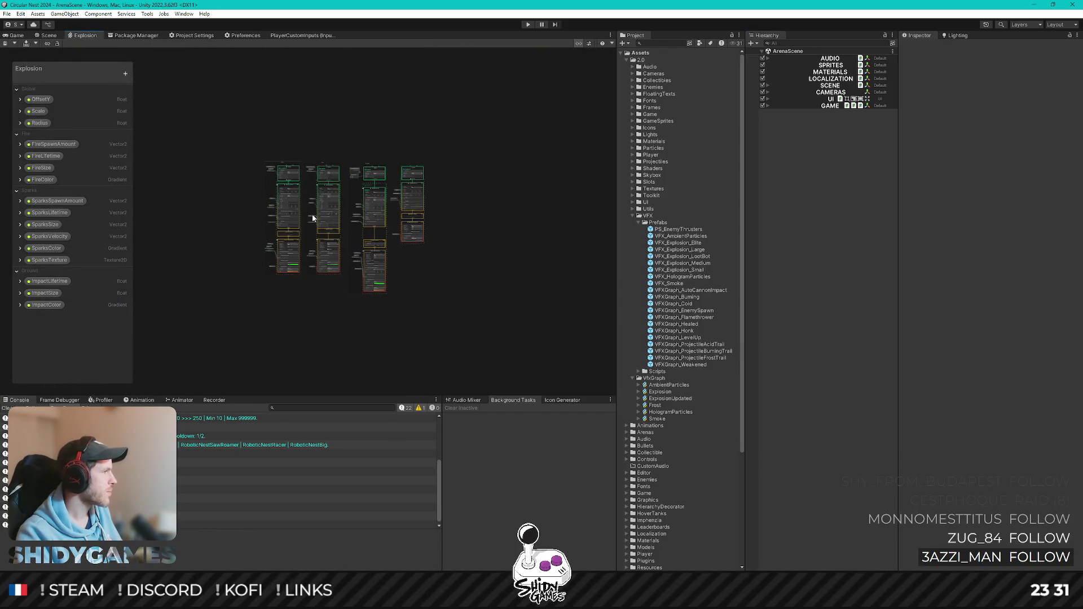
{"action": "scroll", "coordinate": [312, 214], "scroll_direction": "up", "scroll_amount": 6}
{"action": "left_click_drag", "start_coordinate": [474, 282], "coordinate": [474, 243]}
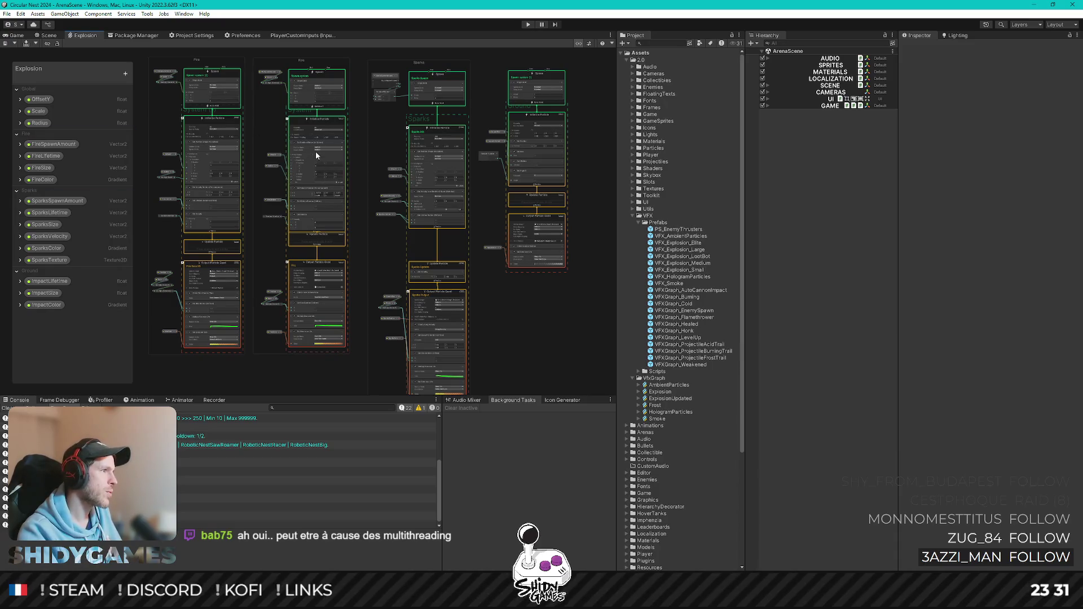
{"action": "scroll", "coordinate": [316, 151], "scroll_direction": "up", "scroll_amount": 8}
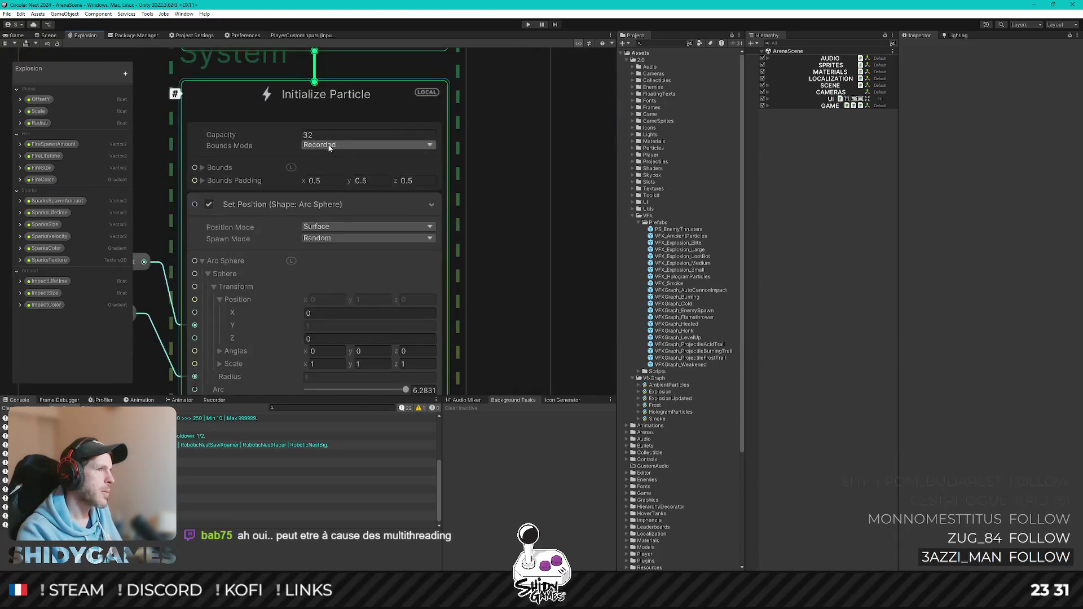
{"action": "scroll", "coordinate": [340, 150], "scroll_direction": "down", "scroll_amount": 4}
{"action": "left_click_drag", "start_coordinate": [429, 242], "coordinate": [448, 156]}
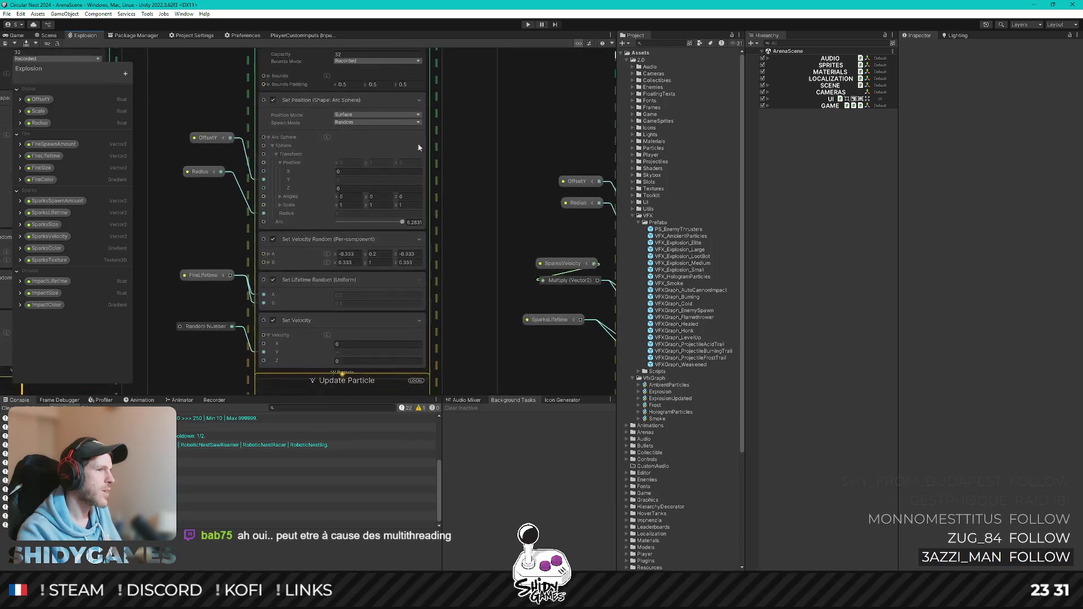
{"action": "scroll", "coordinate": [394, 142], "scroll_direction": "down", "scroll_amount": 6}
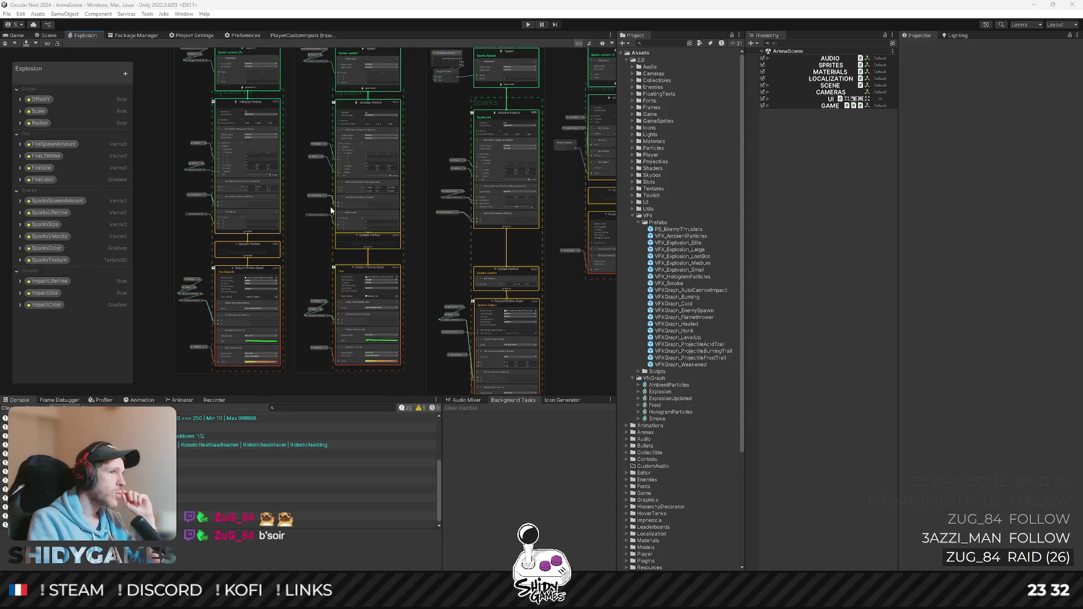
Select the Set Lifetime Random block in the Explosion graph
{"action": "scroll", "coordinate": [366, 212], "scroll_direction": "up", "scroll_amount": 5}
{"action": "left_click", "coordinate": [366, 248]}
{"action": "scroll", "coordinate": [391, 228], "scroll_direction": "down", "scroll_amount": 3}
{"action": "scroll", "coordinate": [391, 229], "scroll_direction": "down", "scroll_amount": 1}
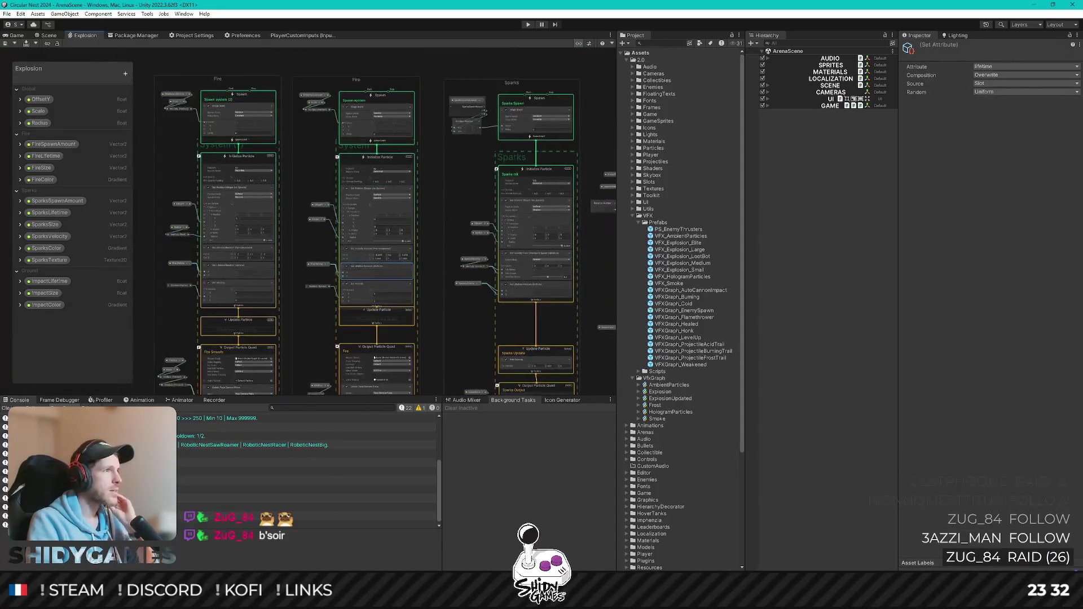
Run the game from the Game view to test the explosion, then stop Play mode
{"action": "left_click", "coordinate": [17, 36]}
{"action": "left_click", "coordinate": [810, 290]}
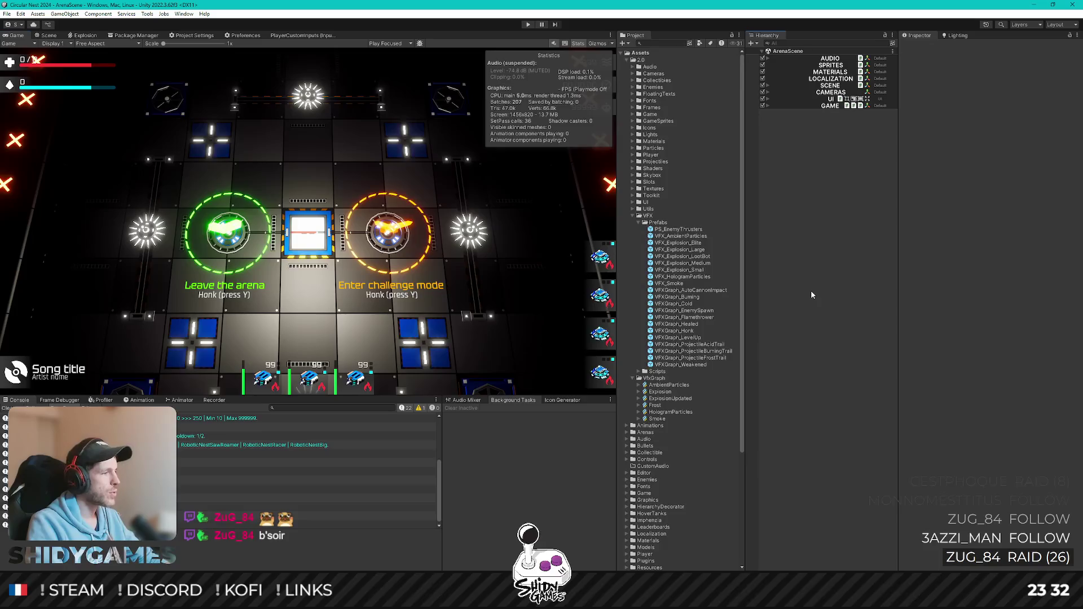
{"action": "left_click", "coordinate": [529, 24]}
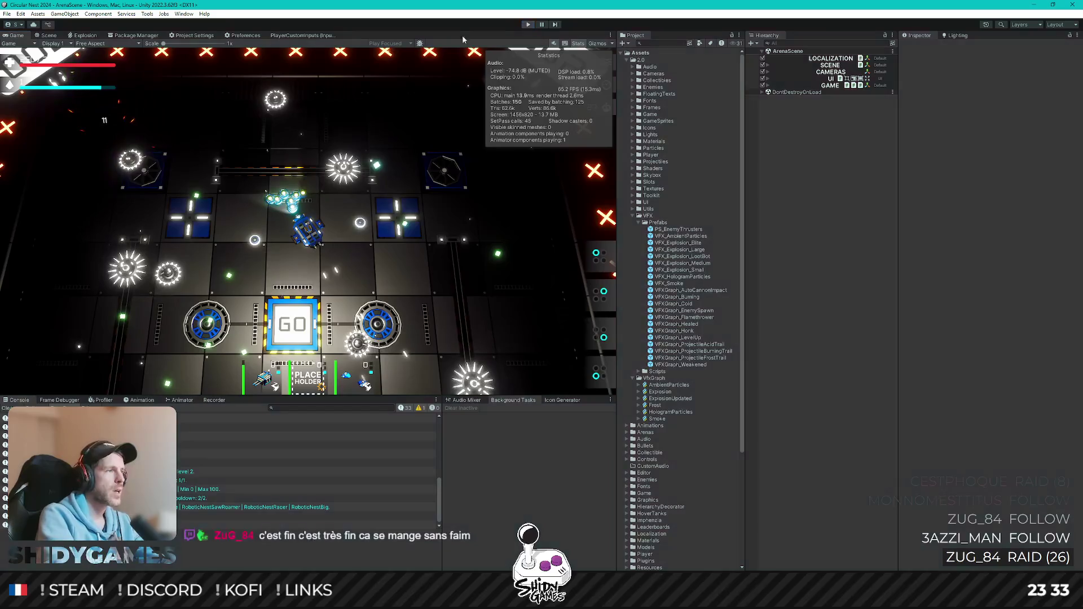
{"action": "key", "text": "ctrl+p"}
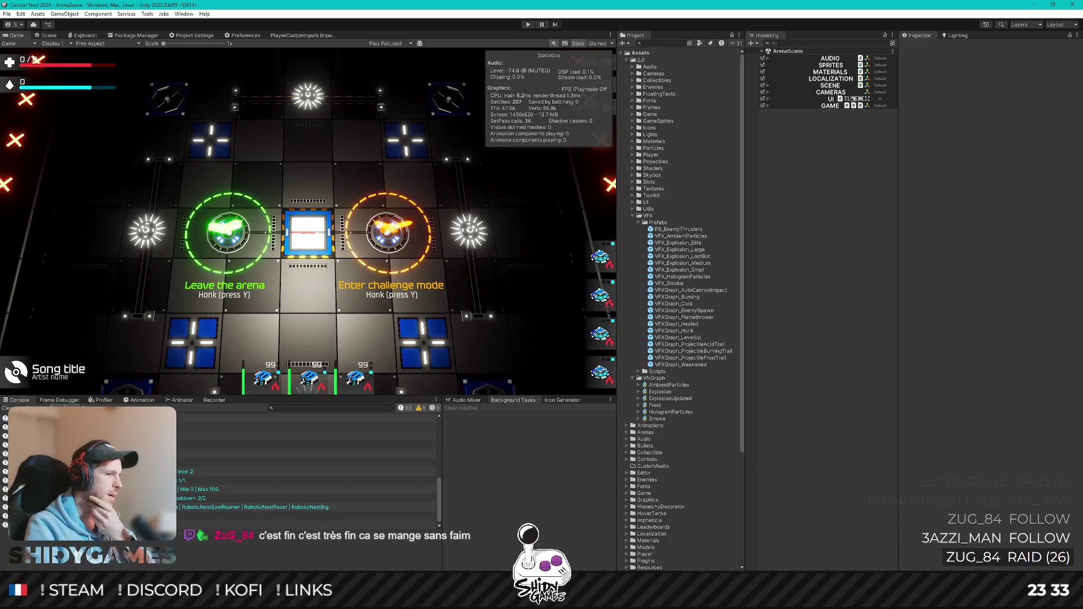
{"action": "mouse_move", "coordinate": [274, 598]}
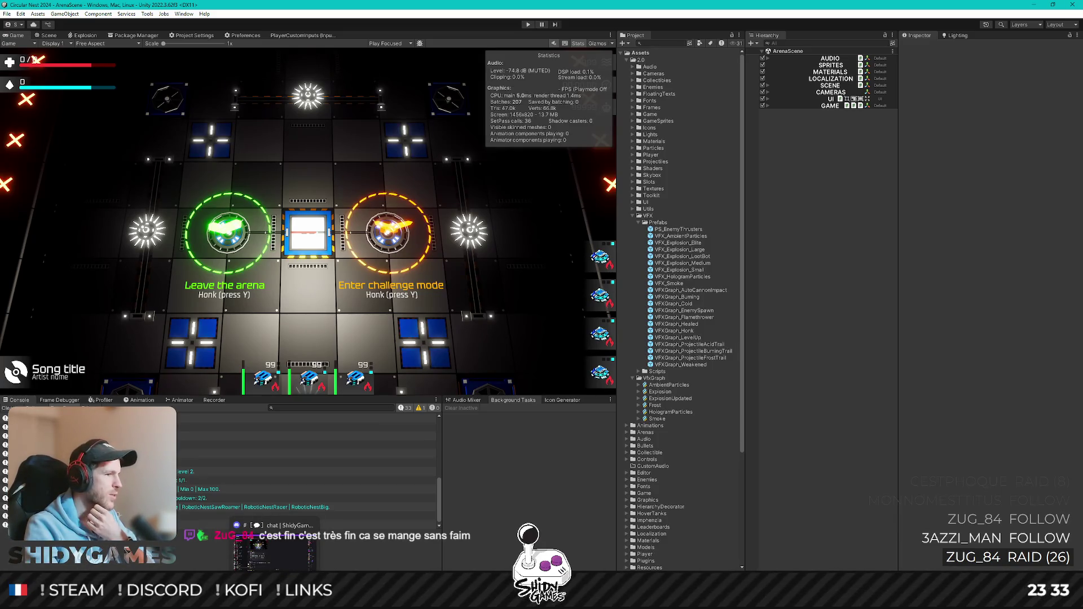
{"action": "left_click", "coordinate": [273, 544]}
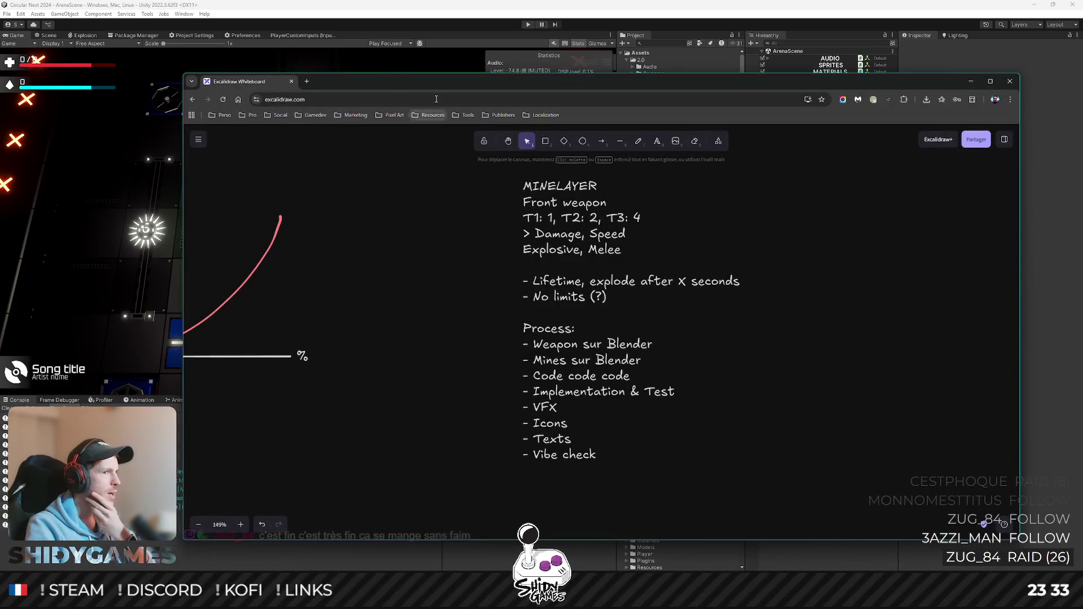
{"action": "left_click", "coordinate": [401, 14]}
{"action": "mouse_move", "coordinate": [224, 598]}
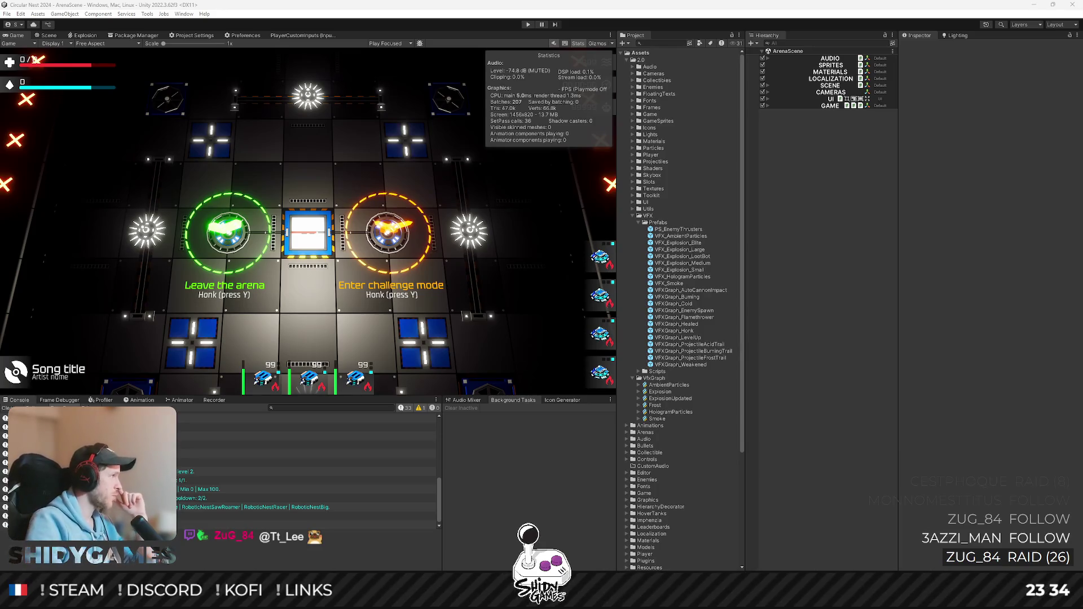
Switch to the VFX instancing forum thread and enlarge the page to 150%
{"action": "key", "text": "alt+Tab"}
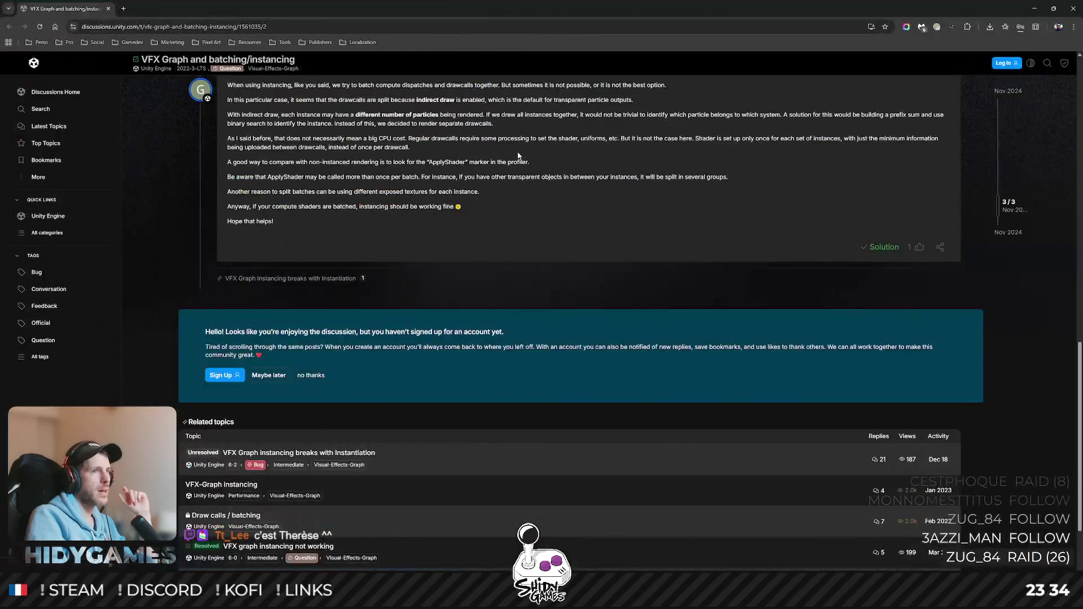
{"action": "scroll", "coordinate": [514, 183], "scroll_direction": "up", "scroll_amount": 1}
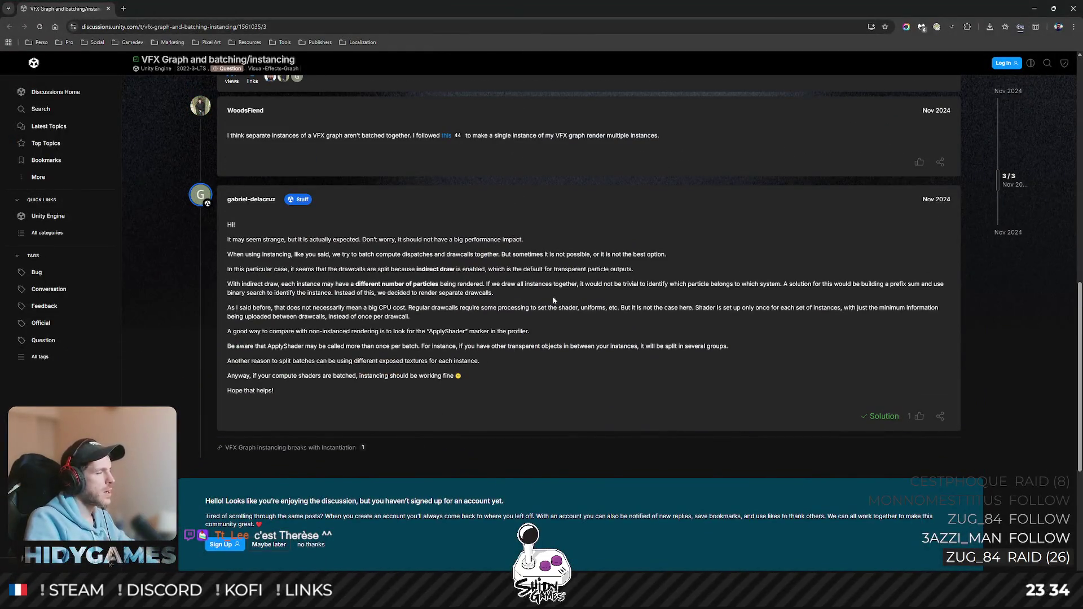
{"action": "key", "text": "ctrl+plus"}
{"action": "key", "text": "ctrl+plus"}
{"action": "key", "text": "ctrl+plus"}
{"action": "scroll", "coordinate": [702, 326], "scroll_direction": "down", "scroll_amount": 1}
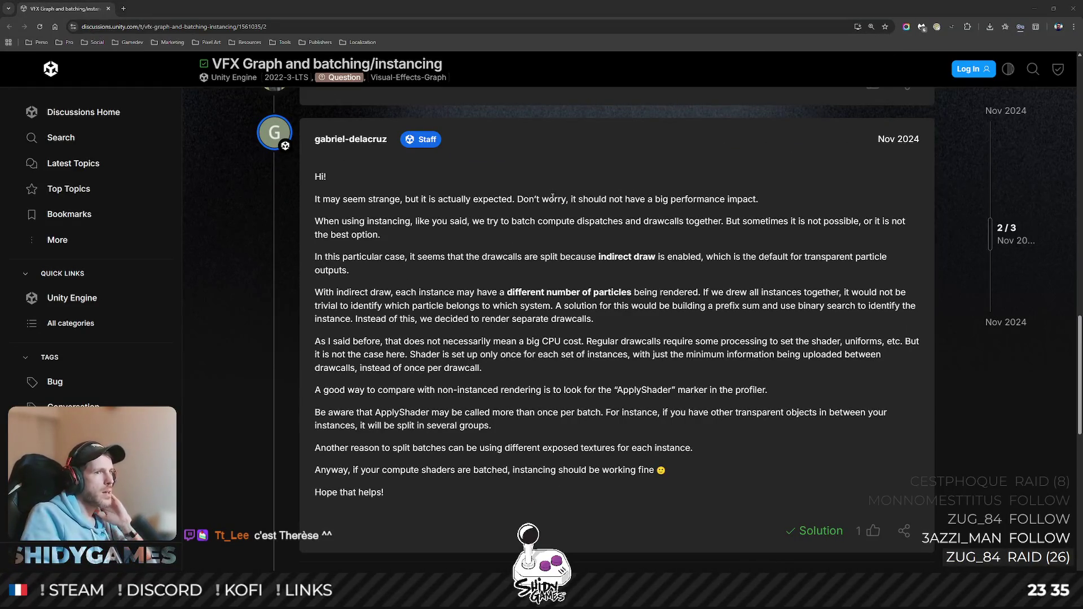
Highlight the performance-impact sentence and the instancing paragraph about drawcalls while reading
{"action": "left_click_drag", "start_coordinate": [573, 199], "coordinate": [758, 199]}
{"action": "left_click", "coordinate": [451, 149]}
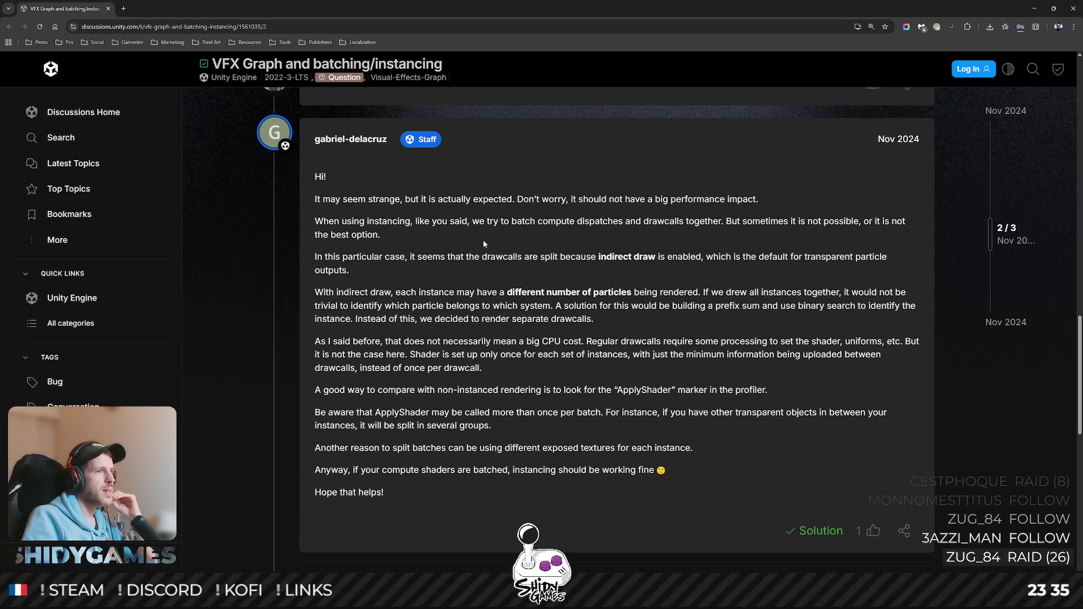
{"action": "left_click_drag", "start_coordinate": [416, 218], "coordinate": [590, 222]}
{"action": "left_click", "coordinate": [590, 221]}
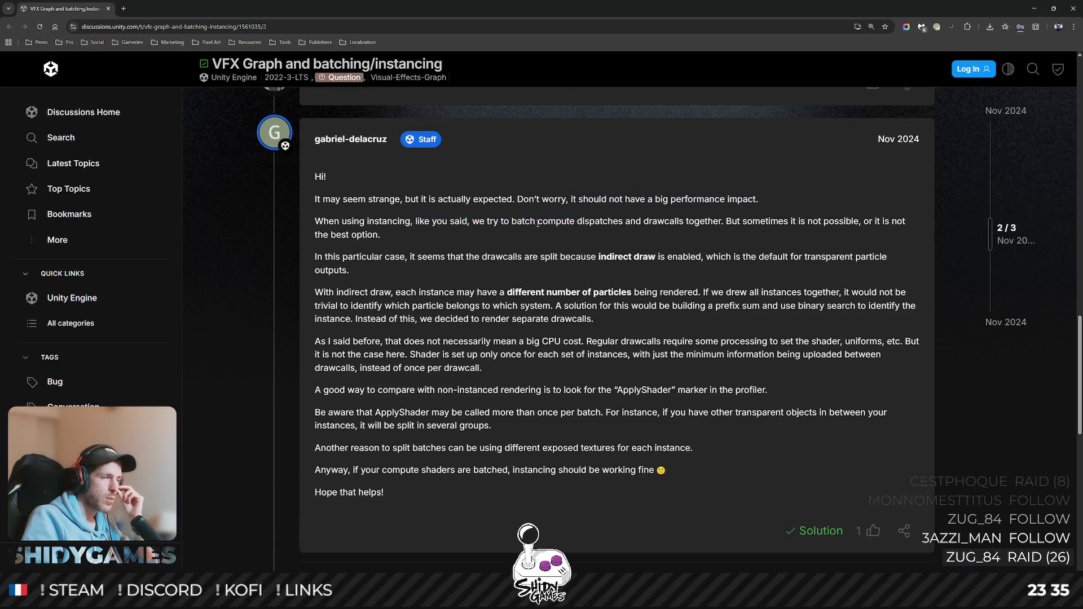
{"action": "triple_click", "coordinate": [649, 231]}
{"action": "left_click", "coordinate": [653, 237]}
{"action": "double_click", "coordinate": [660, 221]}
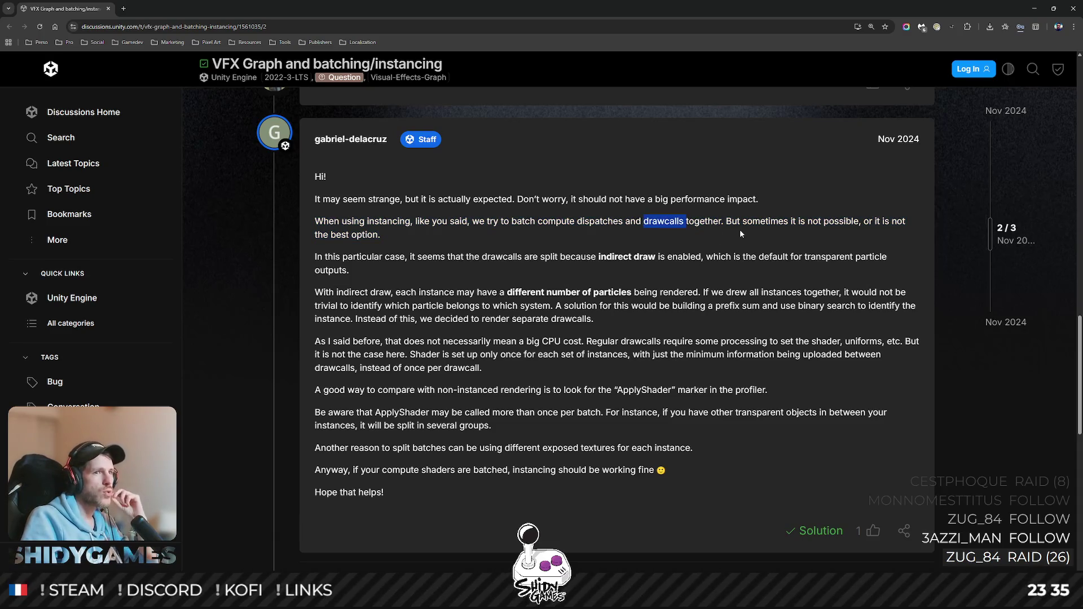
{"action": "left_click", "coordinate": [649, 223]}
Read the instancing and indirect draw paragraphs, highlighting 'enabled', 'transparent' and the per-instance shader setup sentence
{"action": "scroll", "coordinate": [629, 237], "scroll_direction": "down", "scroll_amount": 1}
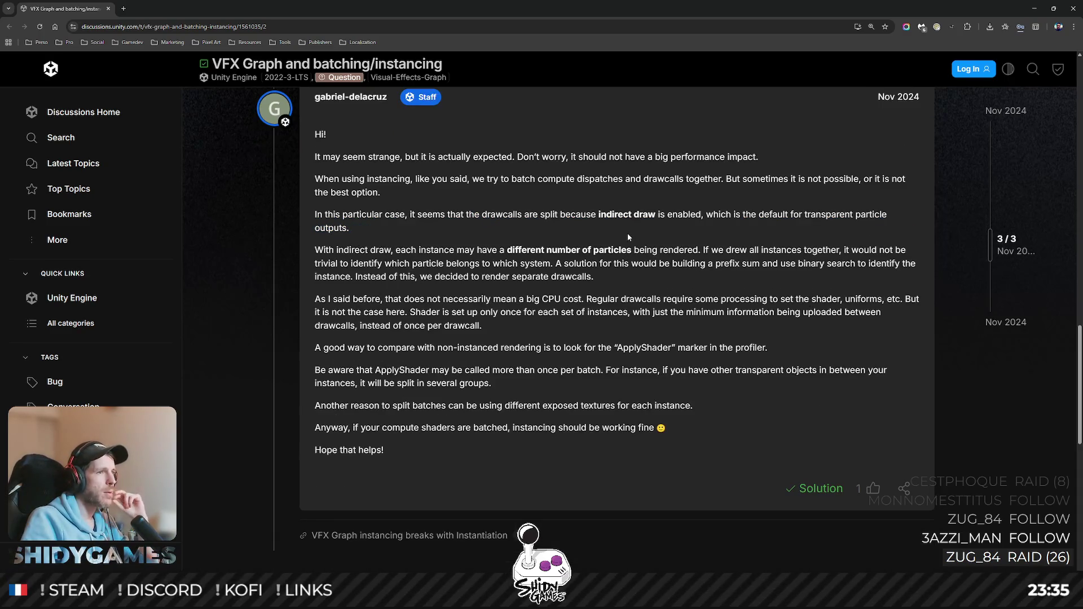
{"action": "triple_click", "coordinate": [397, 193]}
{"action": "left_click", "coordinate": [479, 202]}
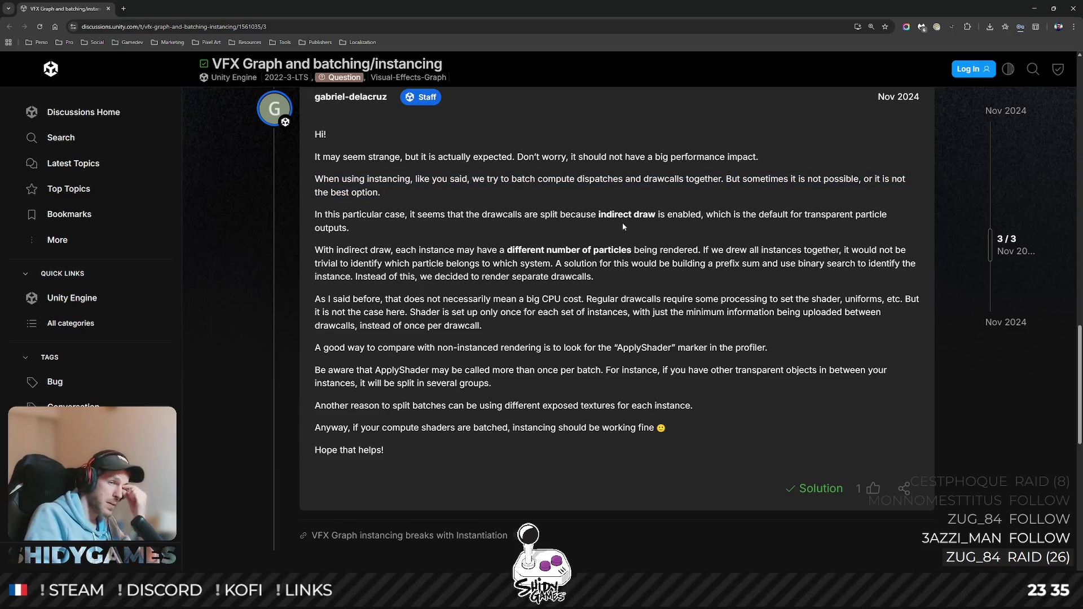
{"action": "double_click", "coordinate": [682, 215]}
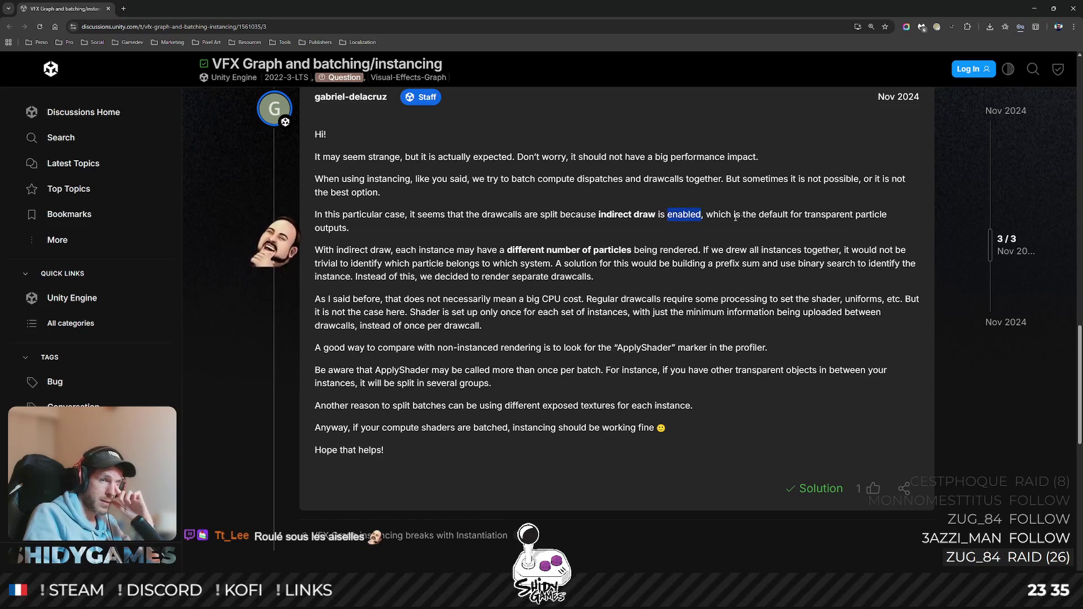
{"action": "double_click", "coordinate": [828, 215]}
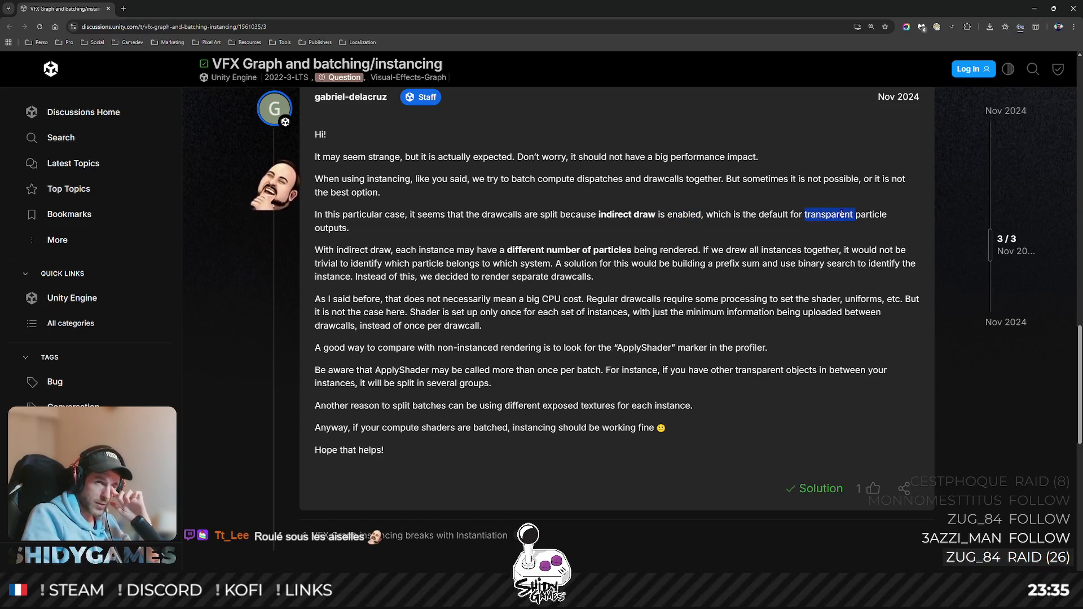
{"action": "left_click", "coordinate": [539, 205]}
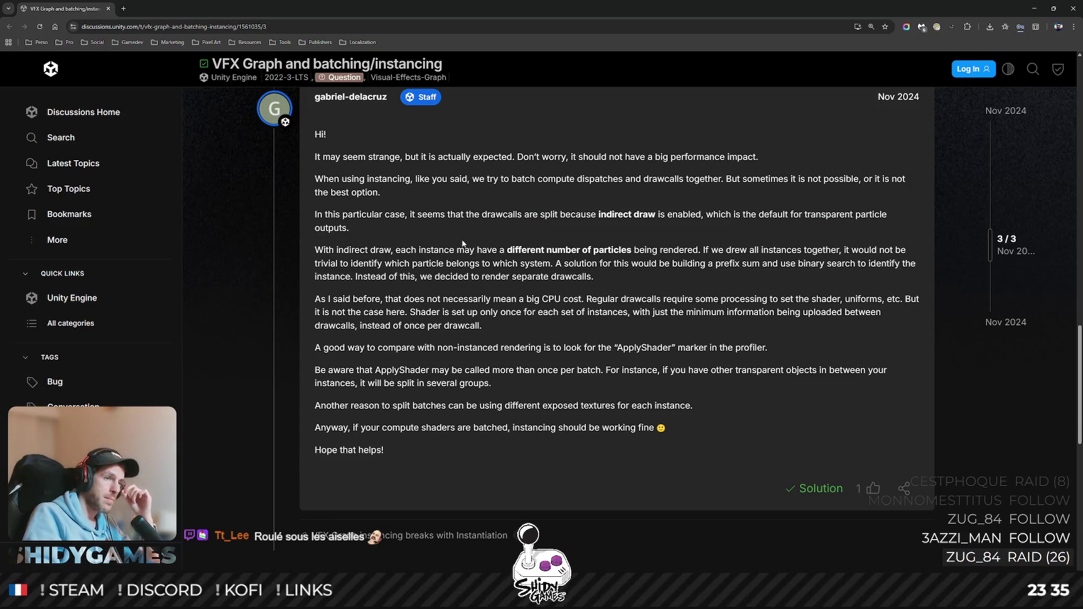
{"action": "triple_click", "coordinate": [665, 250]}
{"action": "left_click", "coordinate": [665, 283]}
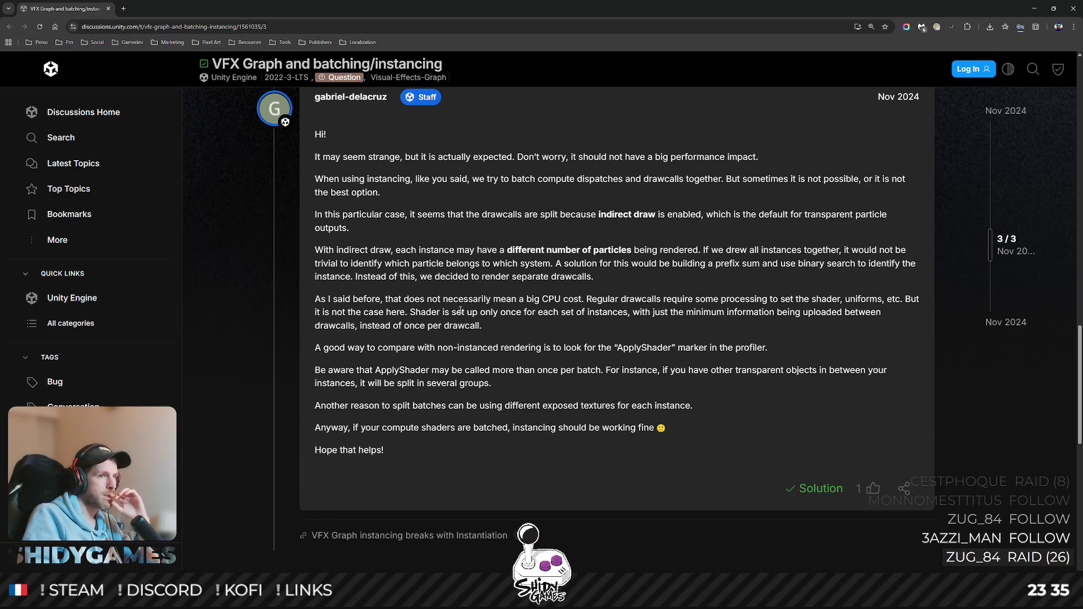
{"action": "left_click_drag", "start_coordinate": [410, 311], "coordinate": [794, 325]}
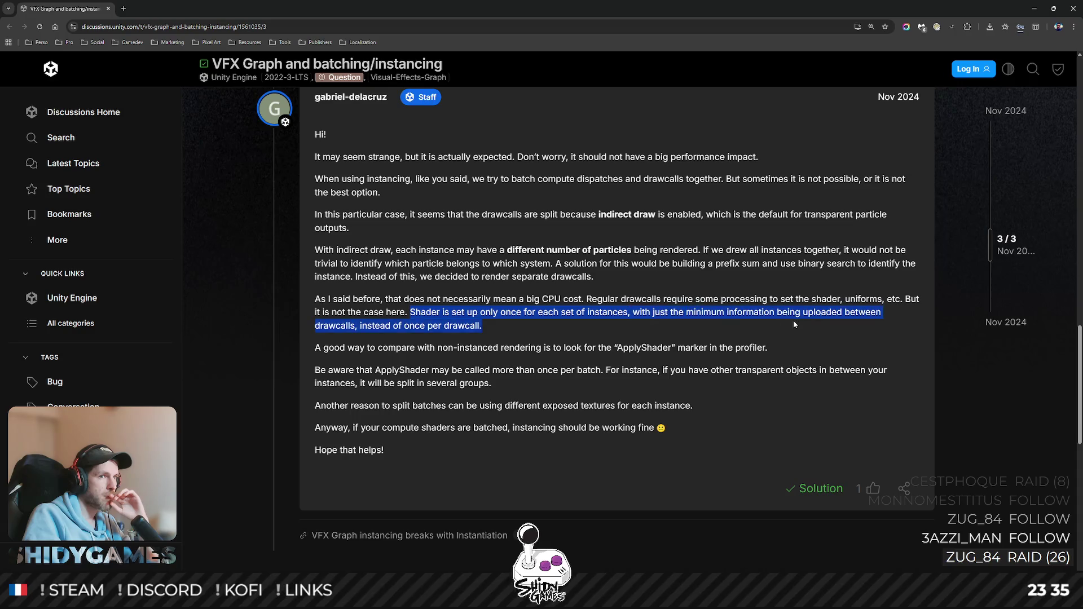
{"action": "left_click", "coordinate": [680, 332]}
Read the ApplyShader, exposed-textures and compute-shader batching notes, then return to the Unity Editor
{"action": "scroll", "coordinate": [680, 331], "scroll_direction": "down", "scroll_amount": 1}
{"action": "left_click_drag", "start_coordinate": [378, 305], "coordinate": [651, 306]}
{"action": "double_click", "coordinate": [651, 305]}
{"action": "left_click", "coordinate": [558, 314]}
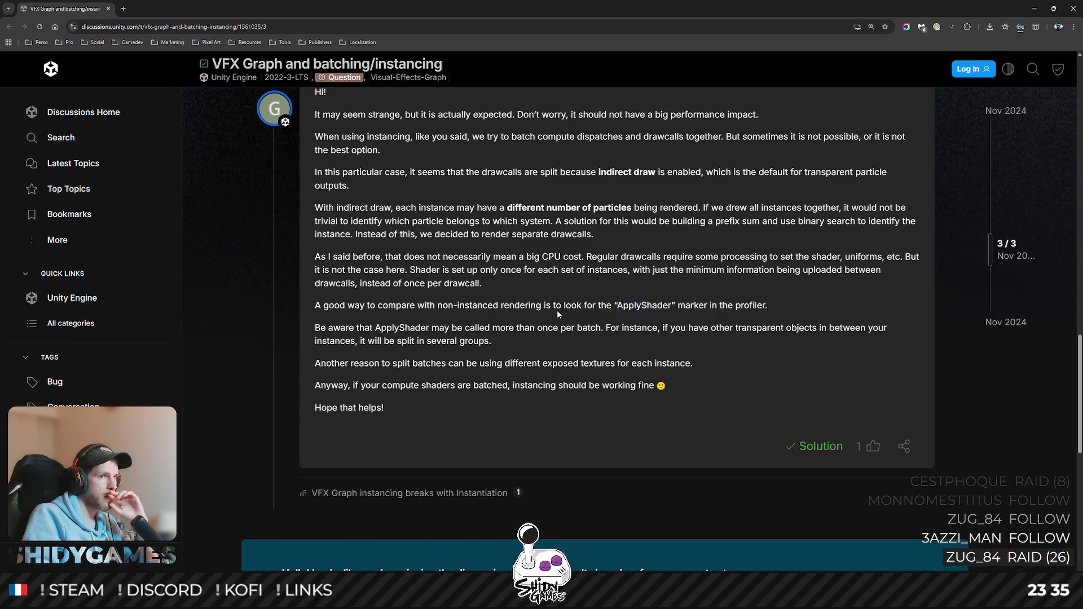
{"action": "triple_click", "coordinate": [392, 326]}
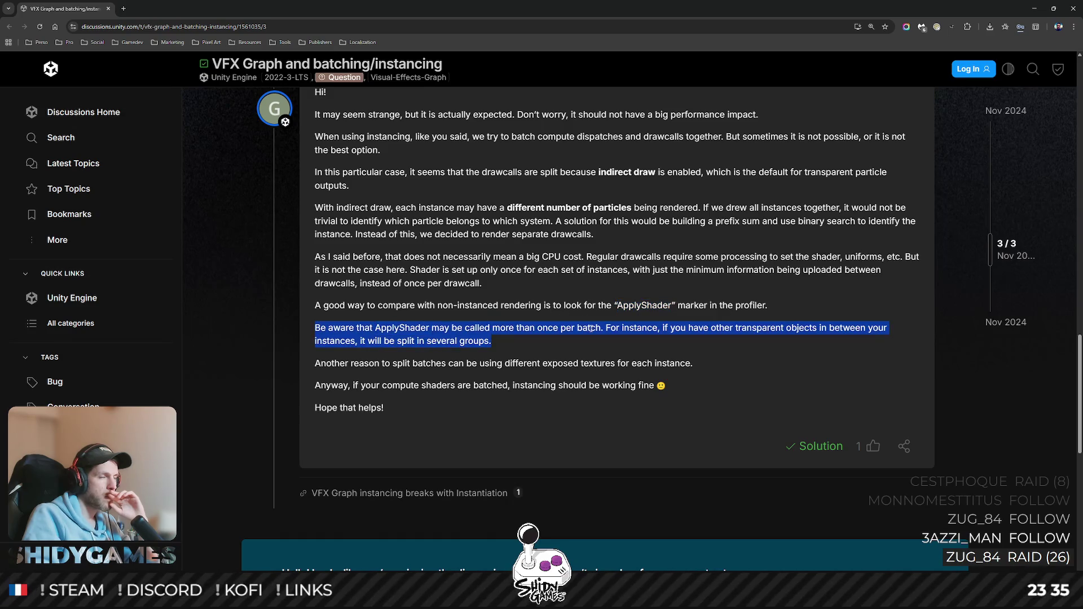
{"action": "left_click", "coordinate": [591, 329]}
{"action": "left_click_drag", "start_coordinate": [336, 364], "coordinate": [694, 364]}
{"action": "left_click", "coordinate": [591, 366]}
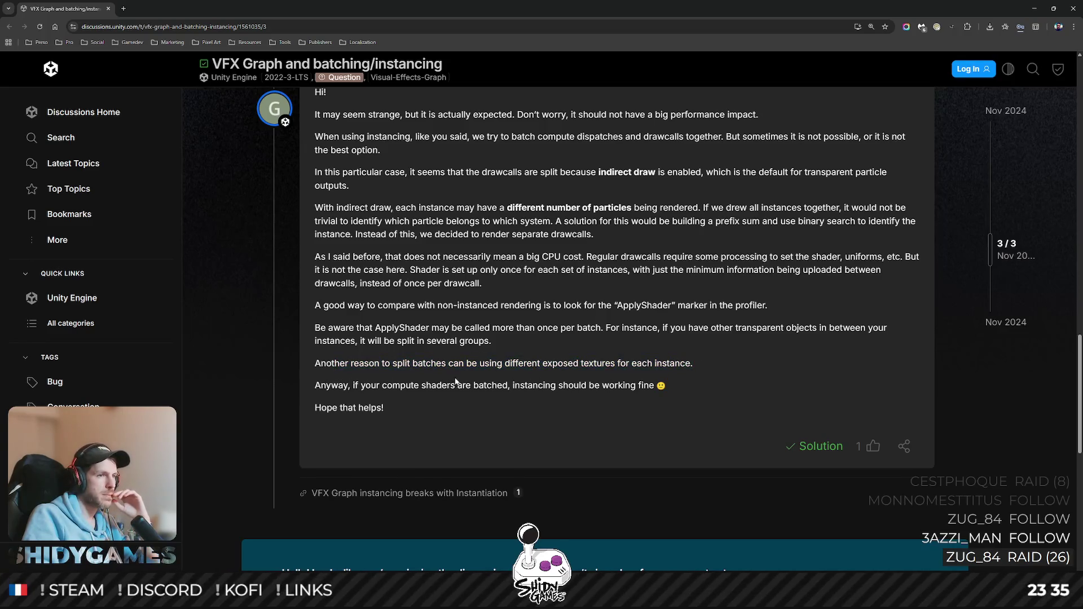
{"action": "left_click_drag", "start_coordinate": [361, 385], "coordinate": [666, 386]}
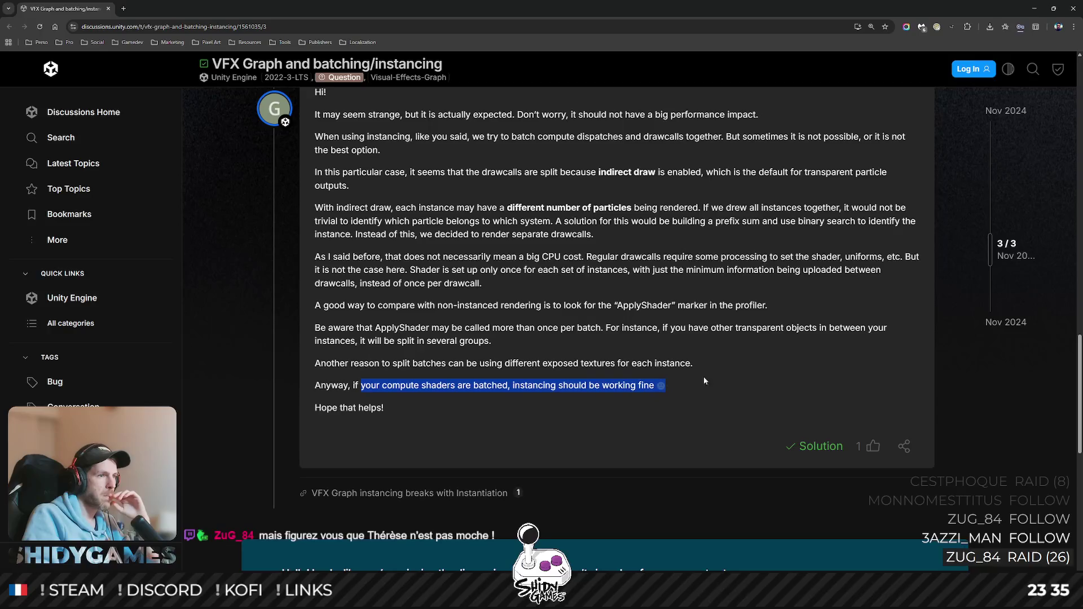
{"action": "left_click", "coordinate": [700, 332]}
{"action": "scroll", "coordinate": [700, 331], "scroll_direction": "up", "scroll_amount": 1}
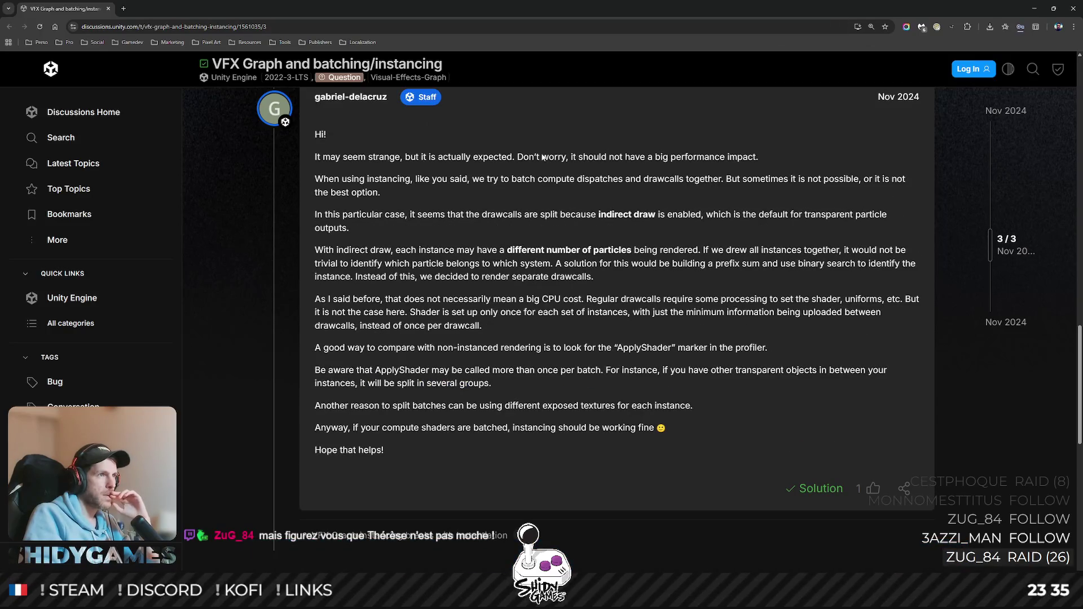
{"action": "left_click", "coordinate": [1035, 8]}
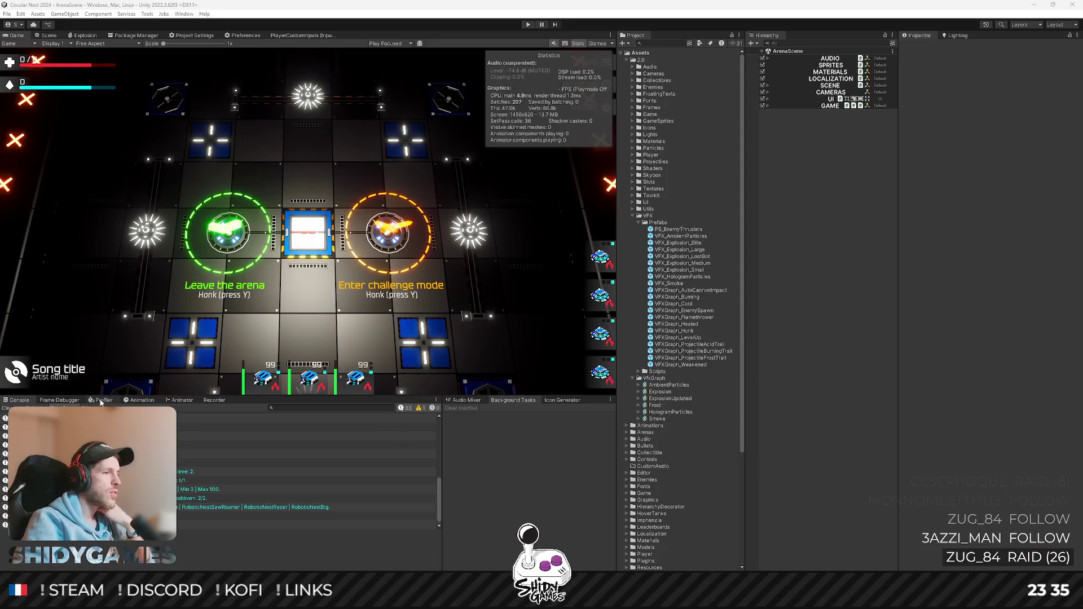
Open and enable the Frame Debugger, give its panel more height, and start Play mode
{"action": "left_click", "coordinate": [59, 400]}
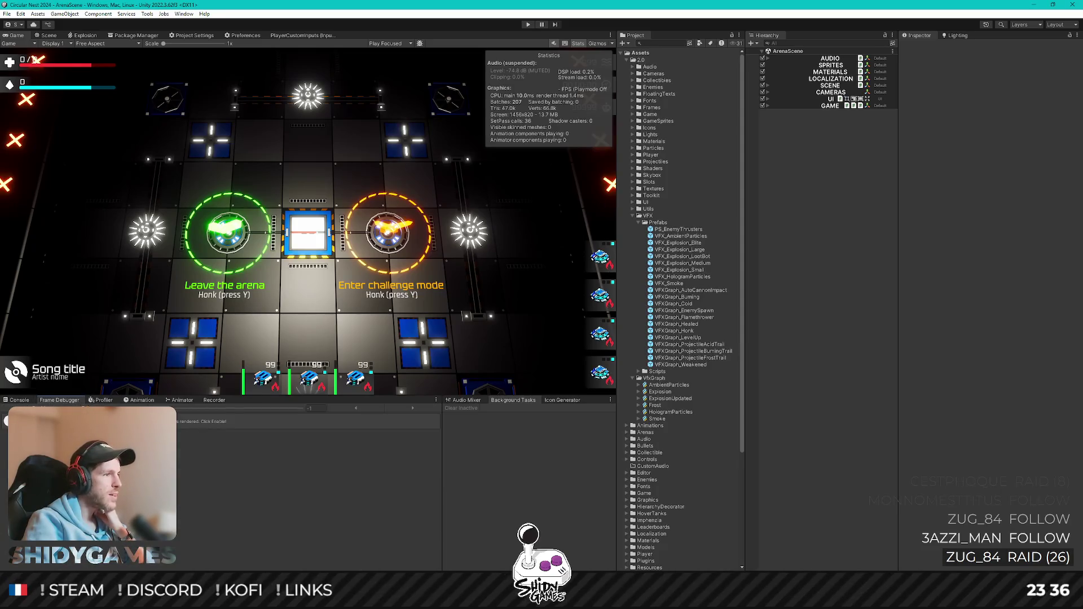
{"action": "left_click", "coordinate": [17, 408]}
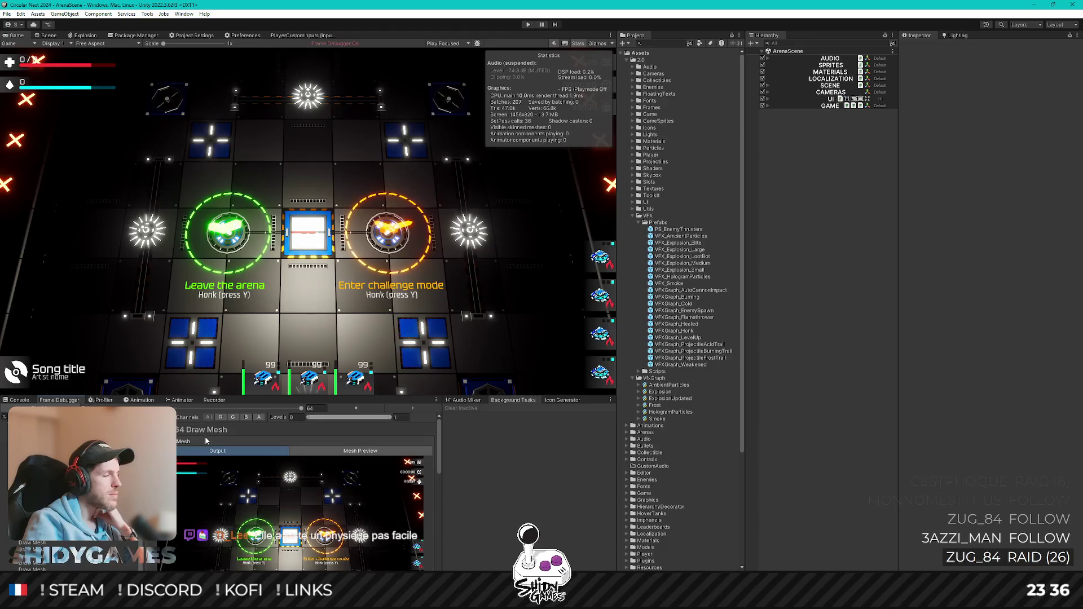
{"action": "left_click_drag", "start_coordinate": [303, 397], "coordinate": [303, 349]}
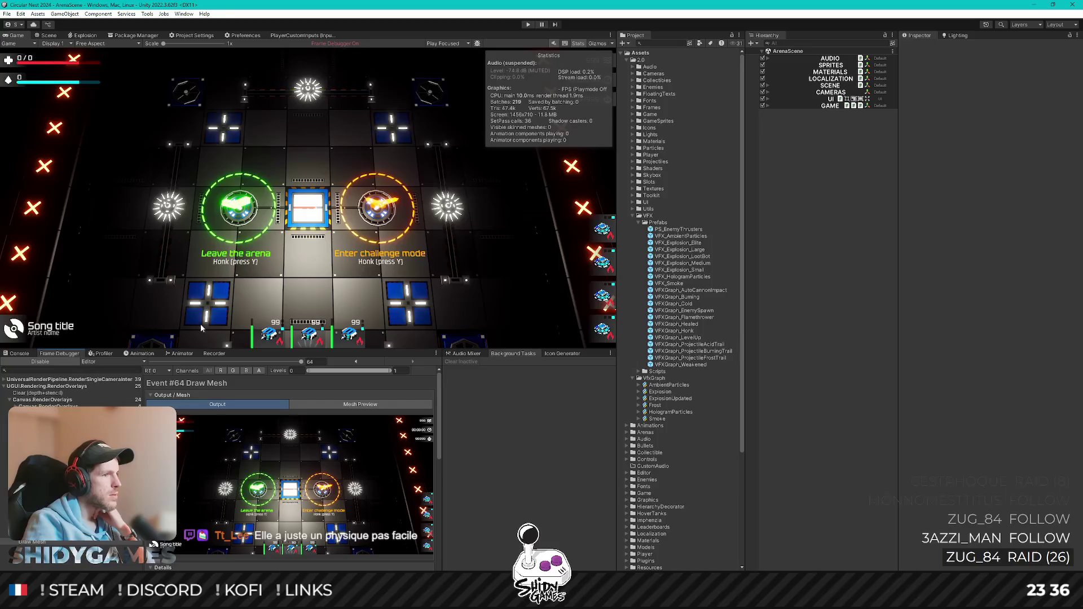
{"action": "left_click", "coordinate": [528, 24]}
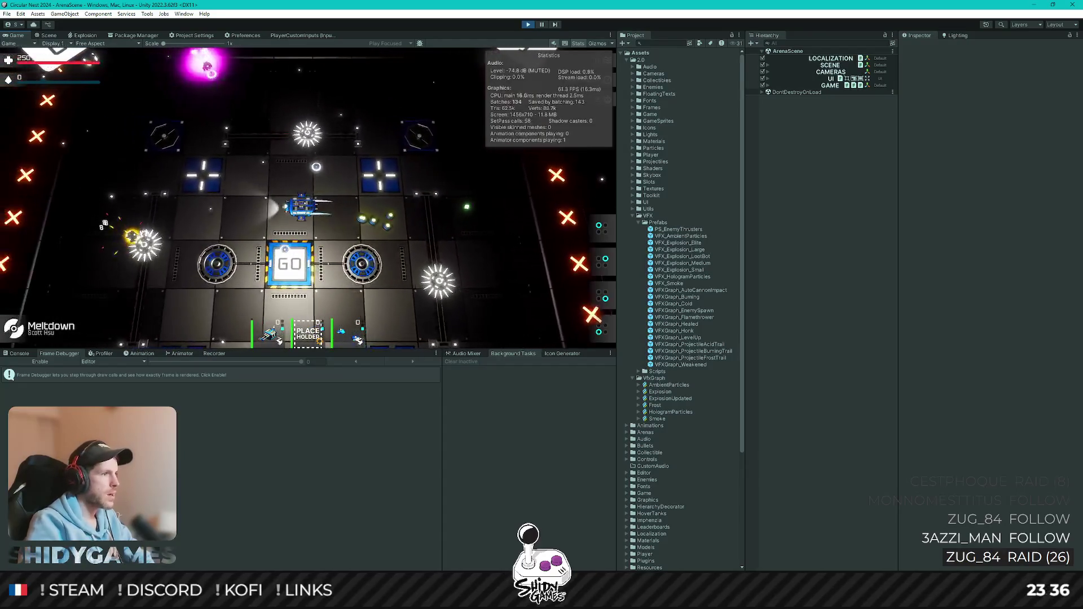
Toggle frame capture off and on to grab a frame during an explosion
{"action": "left_click", "coordinate": [60, 362]}
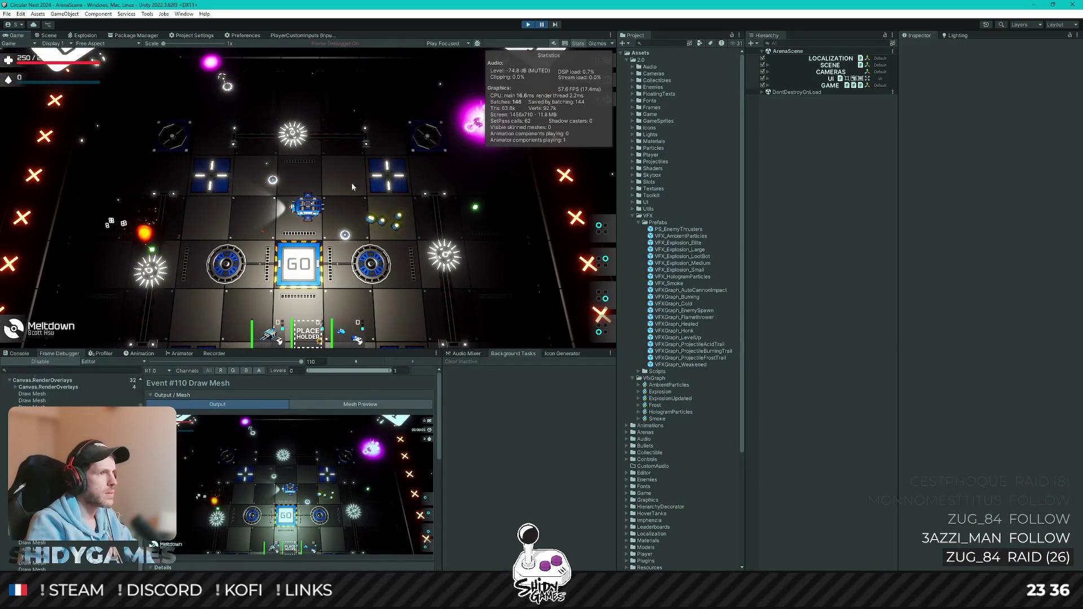
{"action": "left_click", "coordinate": [49, 363]}
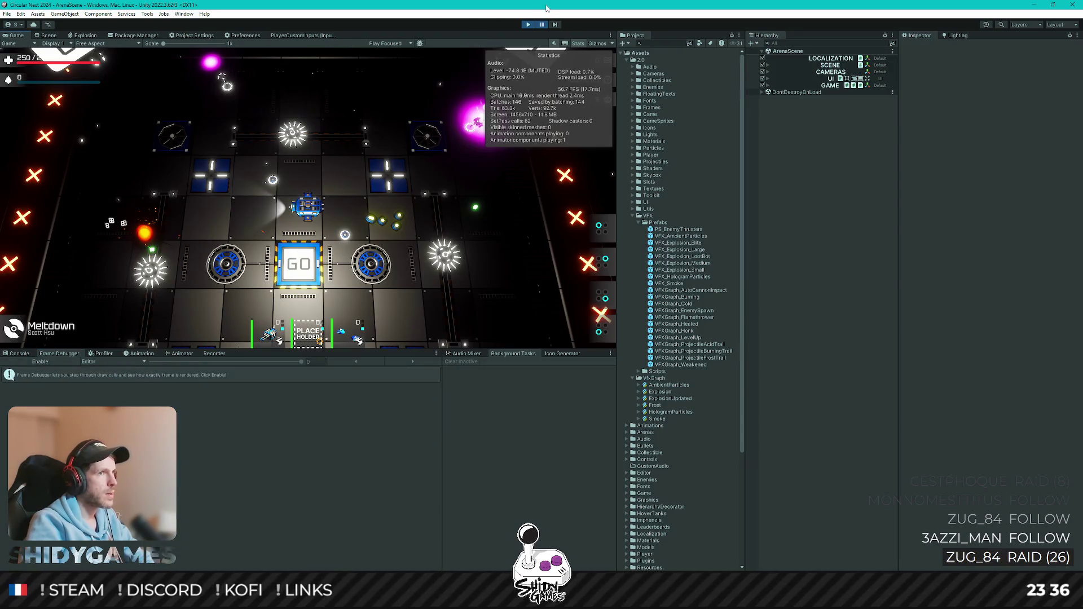
{"action": "left_click", "coordinate": [542, 25]}
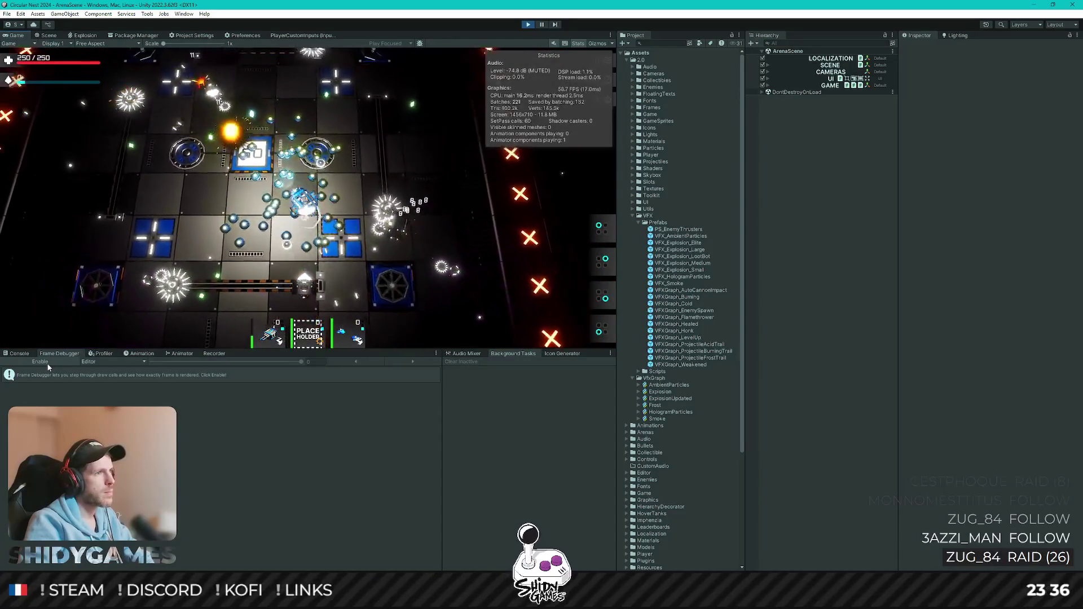
{"action": "left_click", "coordinate": [48, 365]}
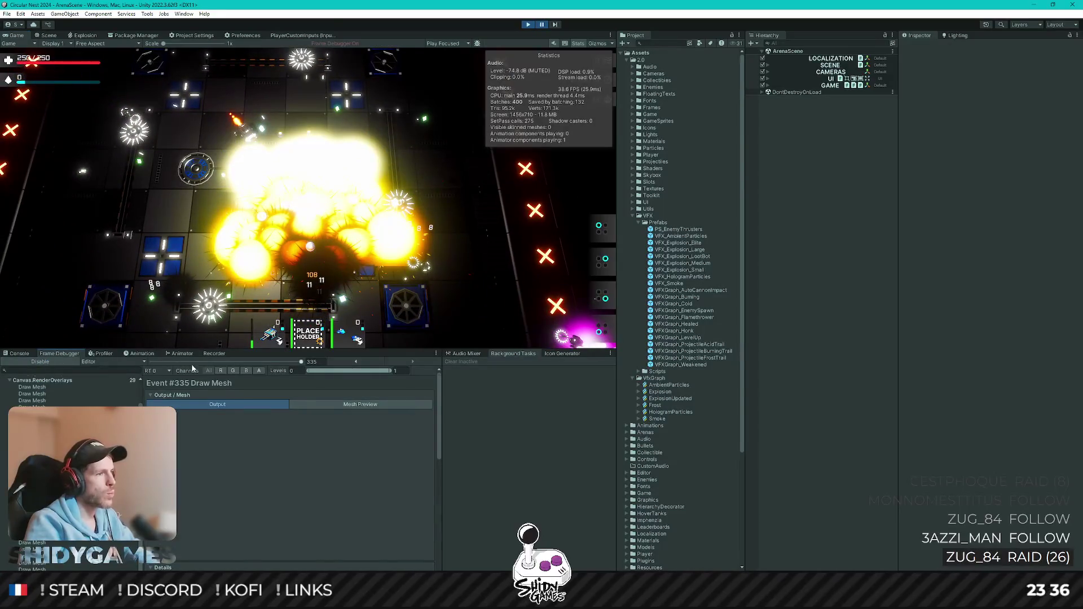
Expand VFX.Update to the VFXGraph_Spawn BatchUpdate compute event and maximize the Frame Debugger
{"action": "scroll", "coordinate": [142, 394], "scroll_direction": "up", "scroll_amount": 2}
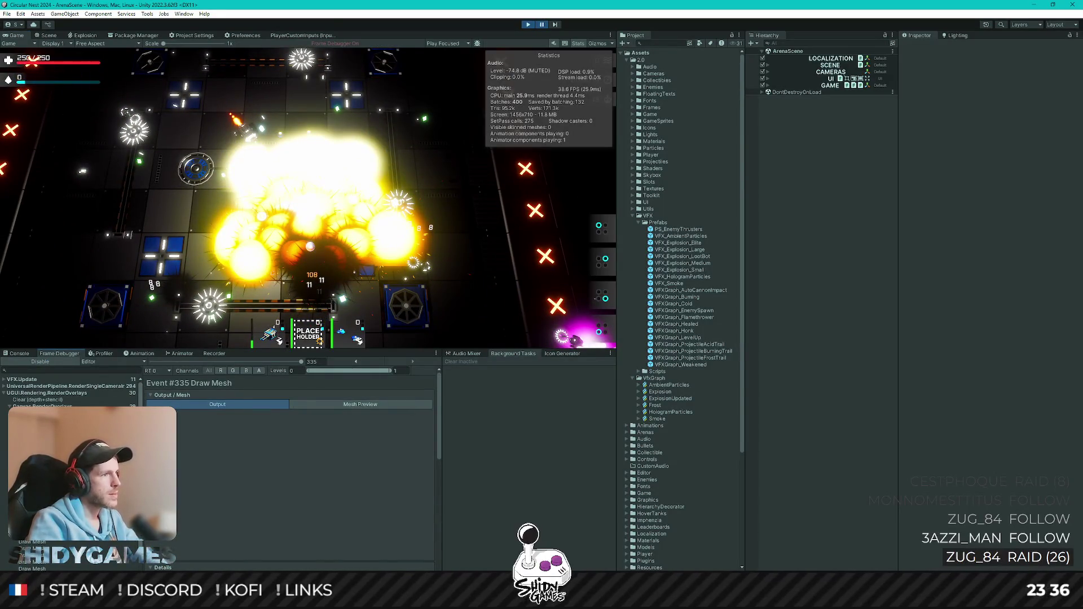
{"action": "left_click", "coordinate": [23, 381]}
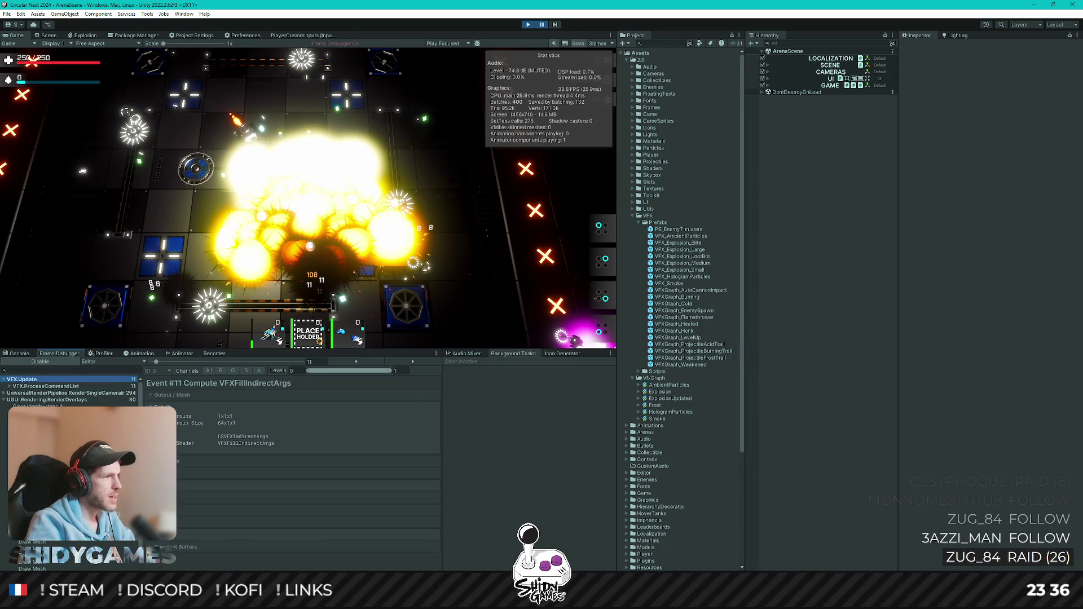
{"action": "left_click", "coordinate": [66, 400]}
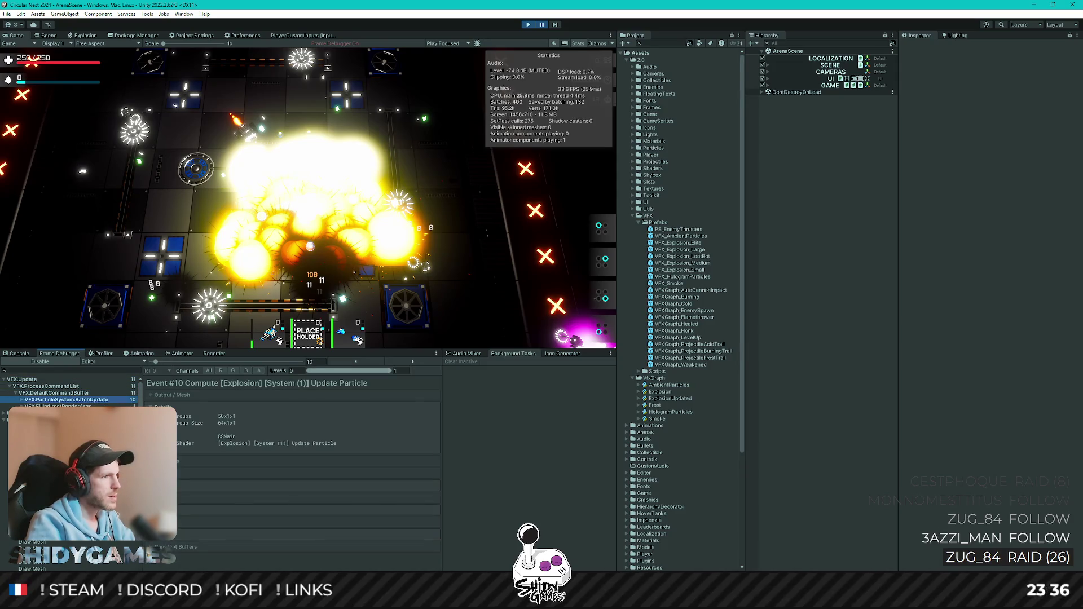
{"action": "key", "text": "Down"}
{"action": "key", "text": "Down"}
{"action": "key", "text": "Down"}
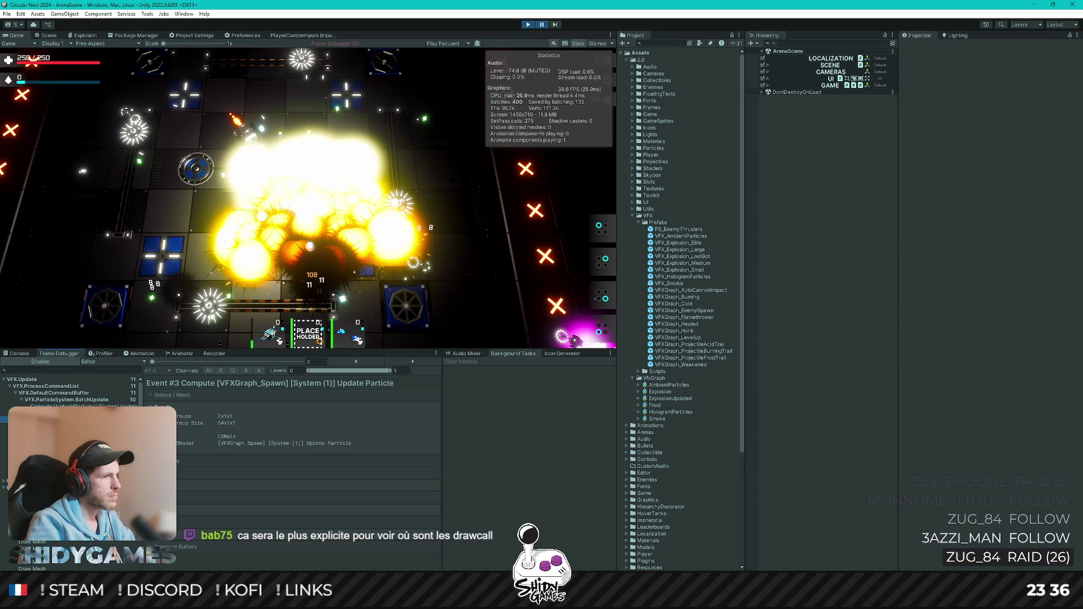
{"action": "key", "text": "Up"}
{"action": "key", "text": "Up"}
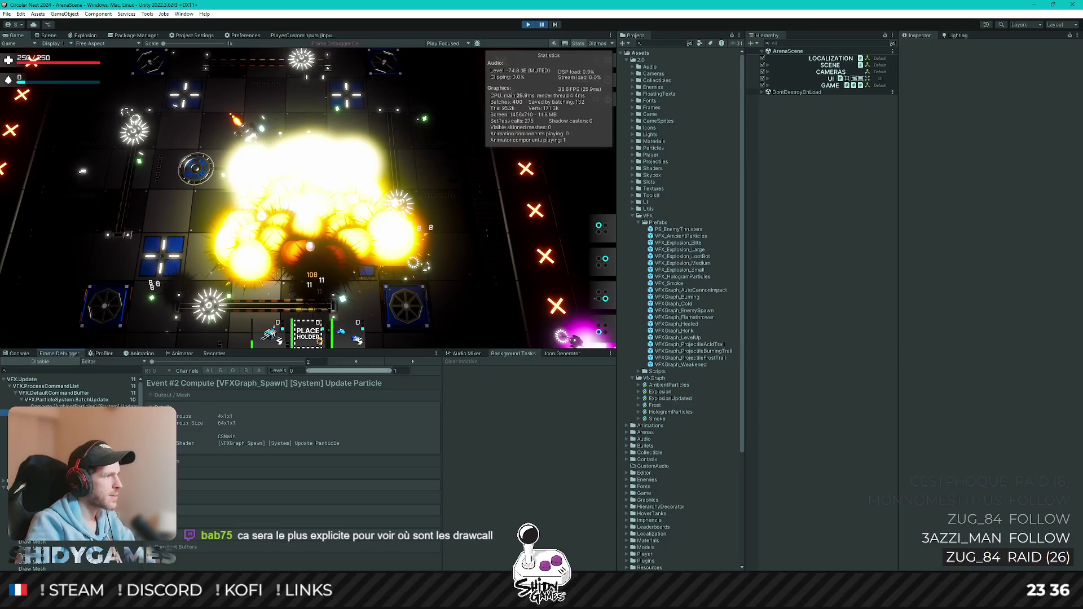
{"action": "key", "text": "shift+space"}
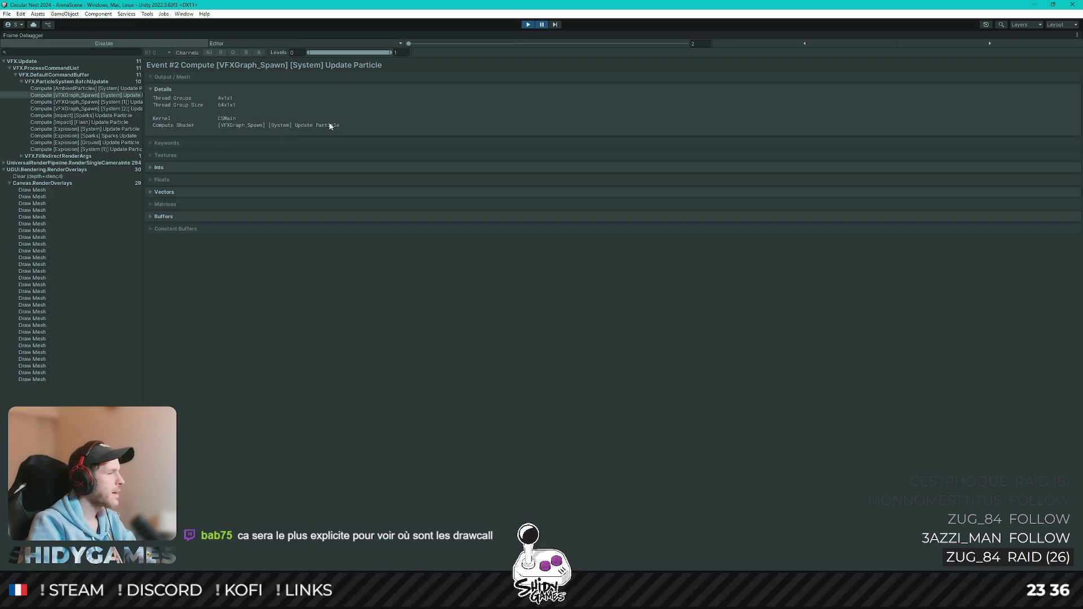
Expand UniversalRenderPipeline > DrawTransparentObjects > RenderLoop.Draw to review particle draw calls, then disable capture
{"action": "left_click", "coordinate": [139, 163]}
{"action": "key", "text": "Right"}
{"action": "key", "text": "Right"}
{"action": "key", "text": "Right"}
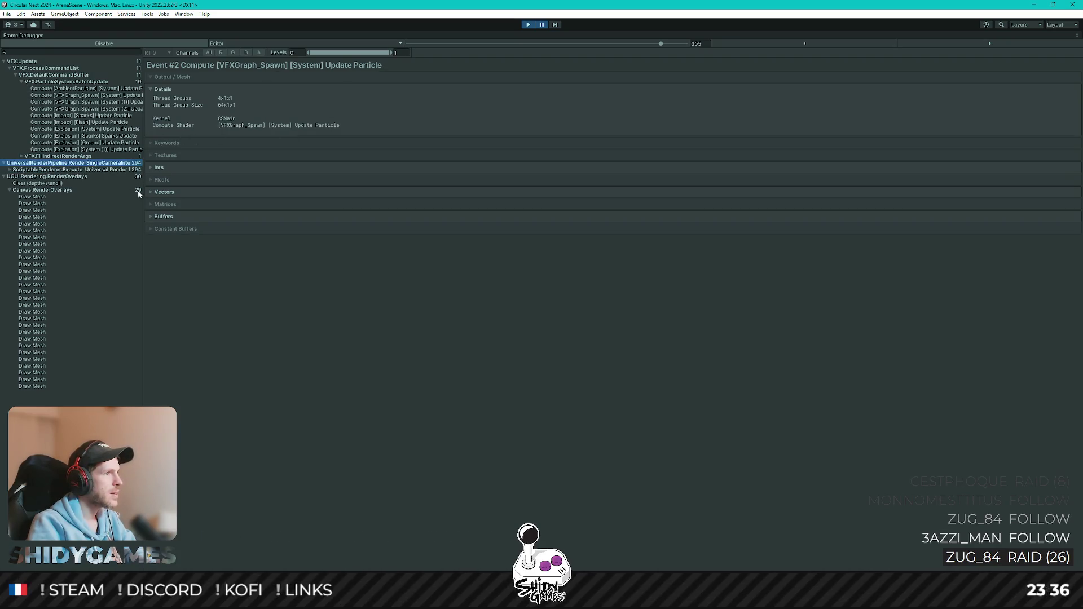
{"action": "key", "text": "Down"}
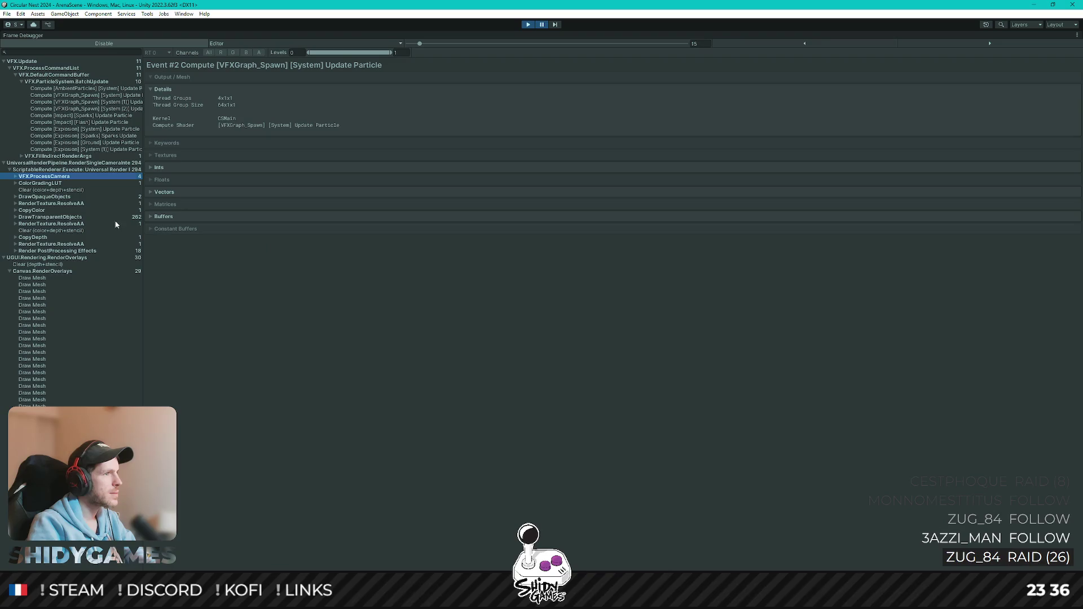
{"action": "left_click", "coordinate": [59, 218]}
{"action": "key", "text": "Right"}
{"action": "key", "text": "Right"}
{"action": "key", "text": "Right"}
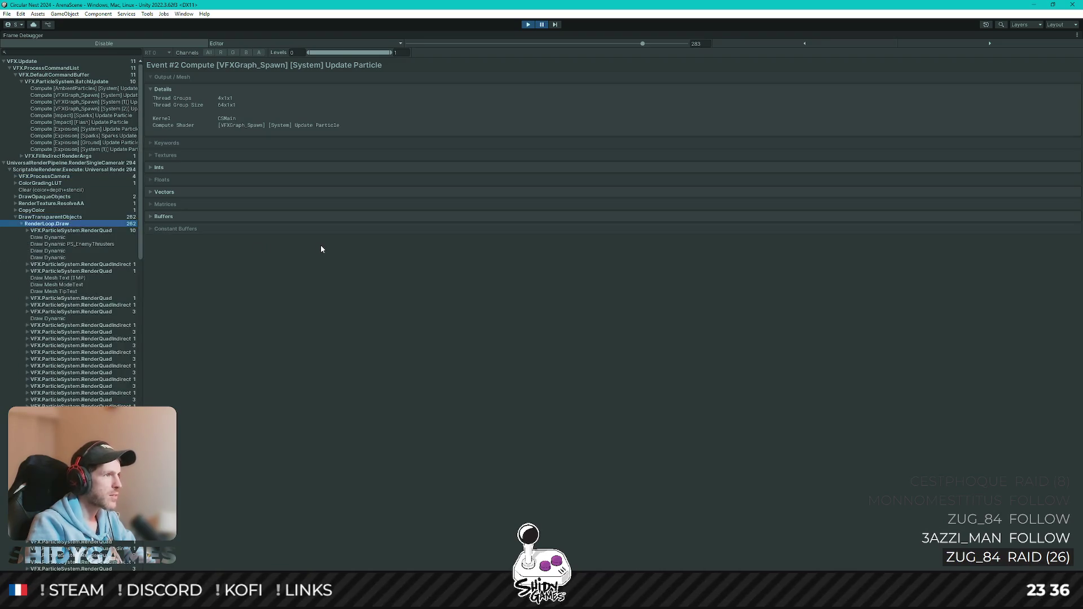
{"action": "key", "text": "Left"}
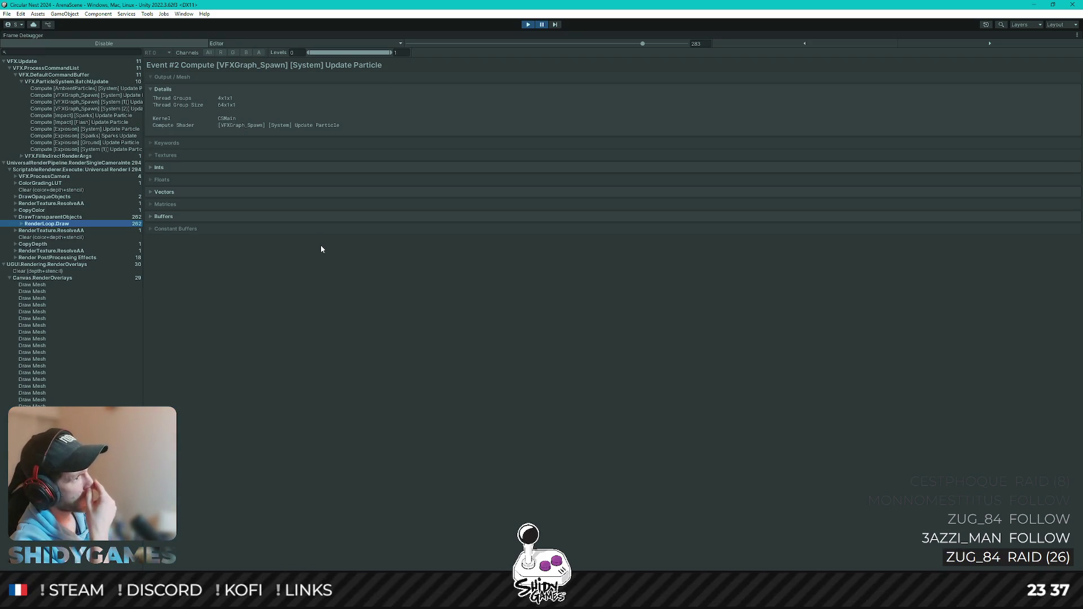
{"action": "key", "text": "Right"}
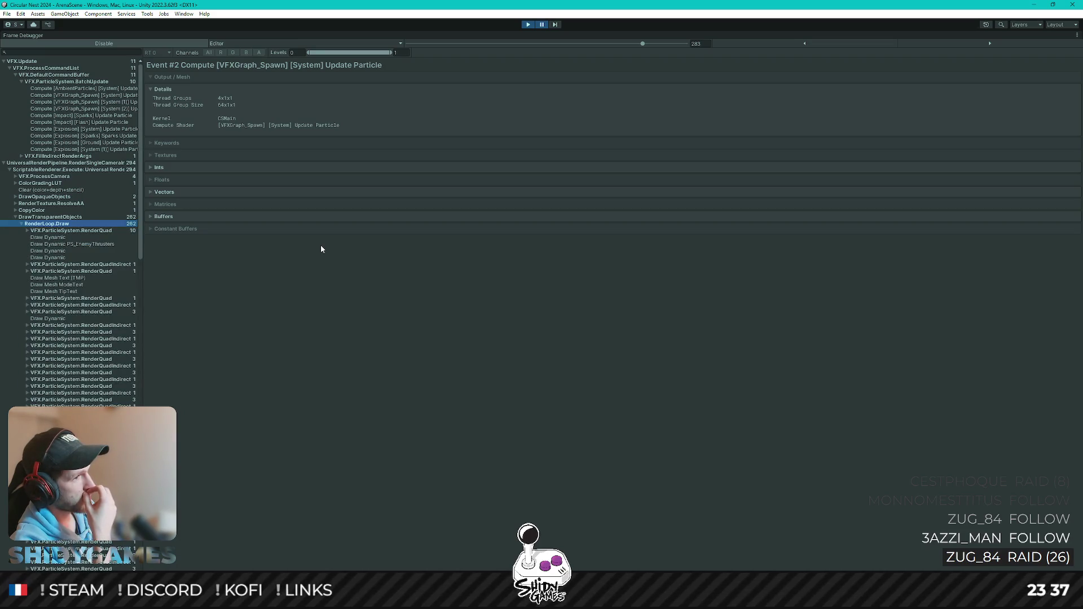
{"action": "key", "text": "Left"}
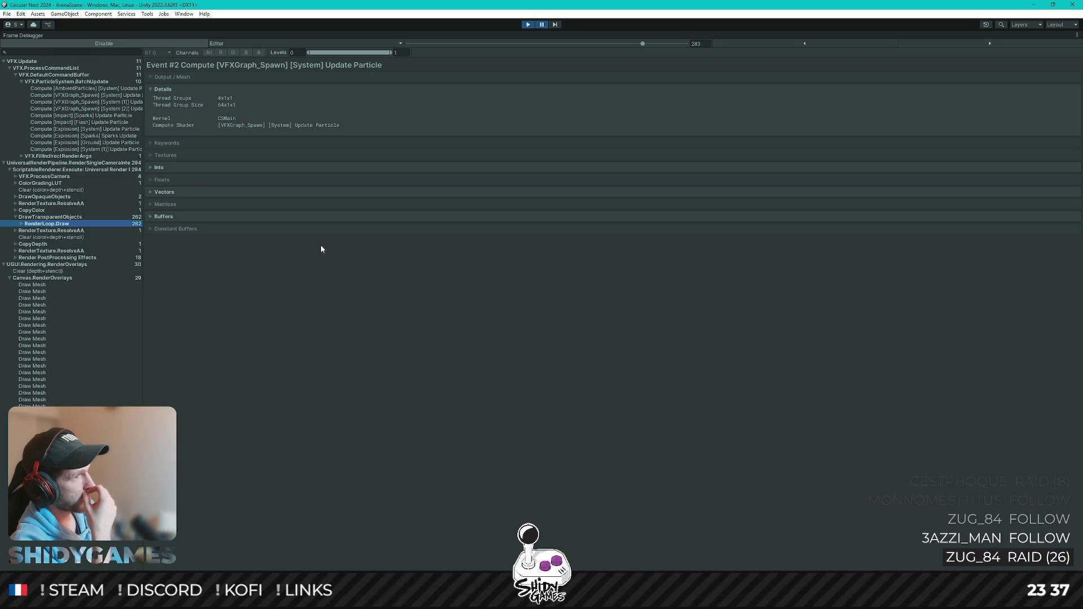
{"action": "key", "text": "Right"}
{"action": "key", "text": "Left"}
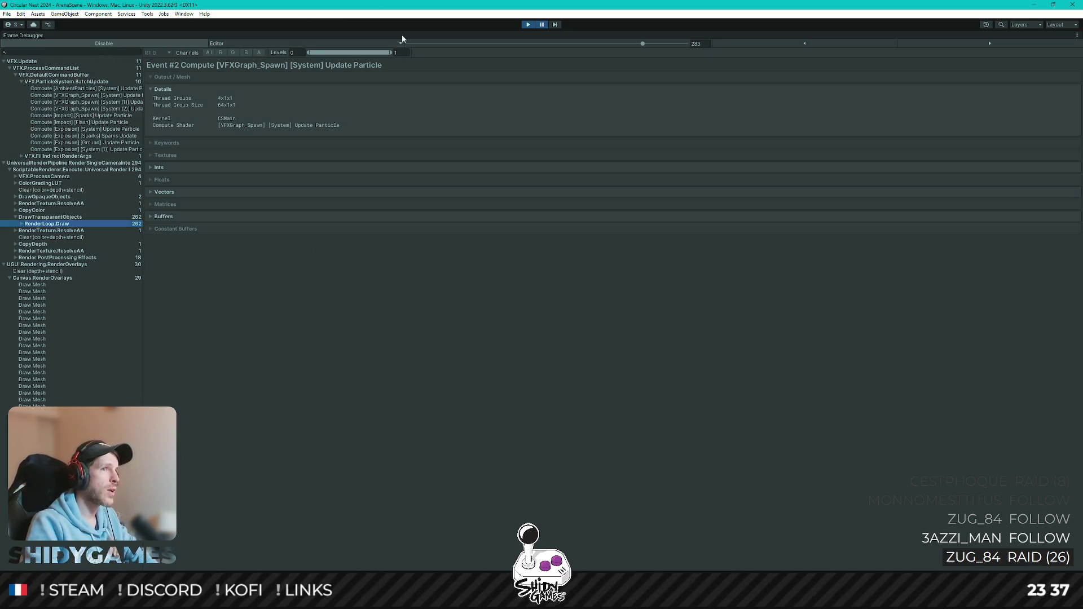
{"action": "left_click", "coordinate": [115, 44]}
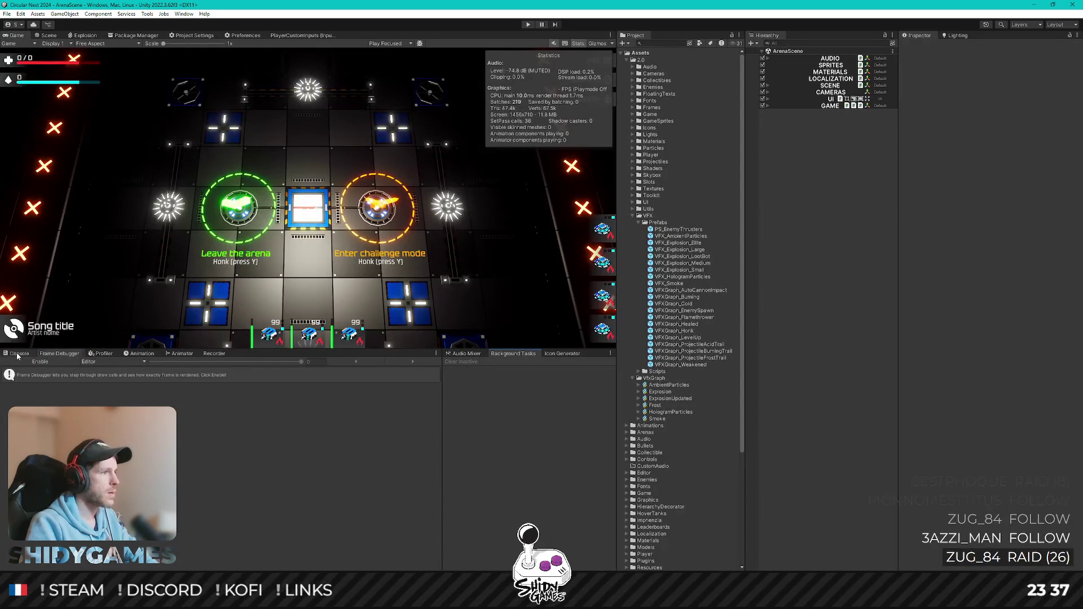
Show the Console and drag the splitter down to make the Game view taller
{"action": "left_click", "coordinate": [19, 354]}
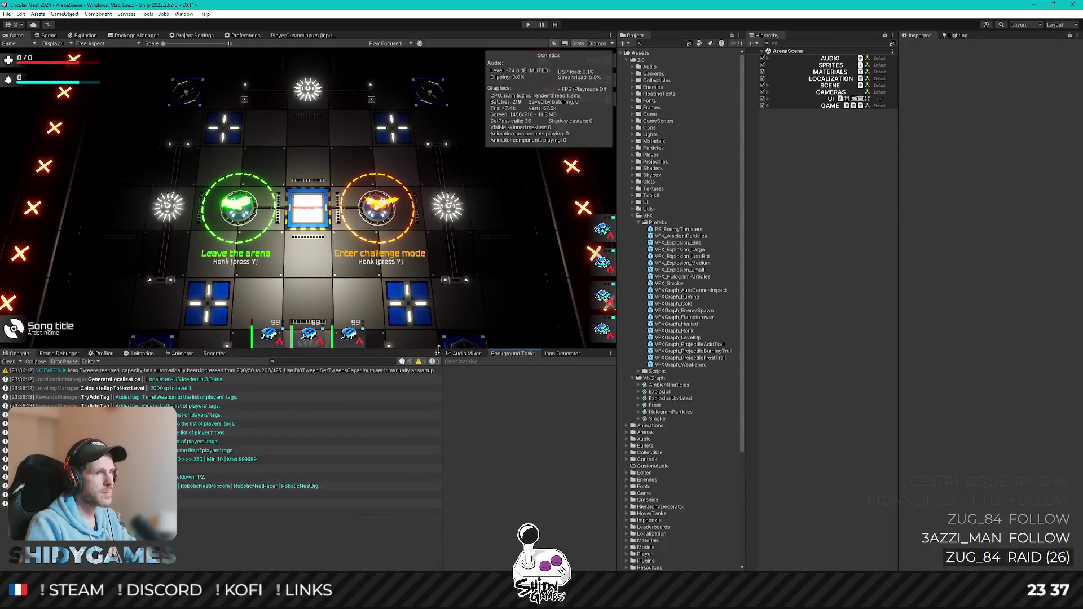
{"action": "left_click_drag", "start_coordinate": [438, 349], "coordinate": [438, 397]}
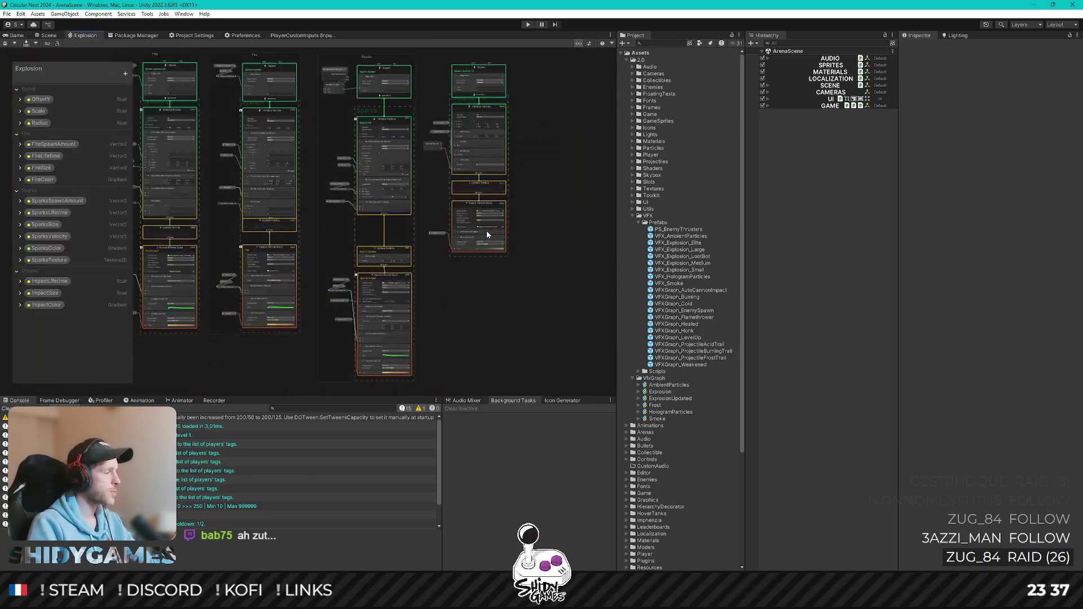
{"action": "scroll", "coordinate": [275, 283], "scroll_direction": "up", "scroll_amount": 5}
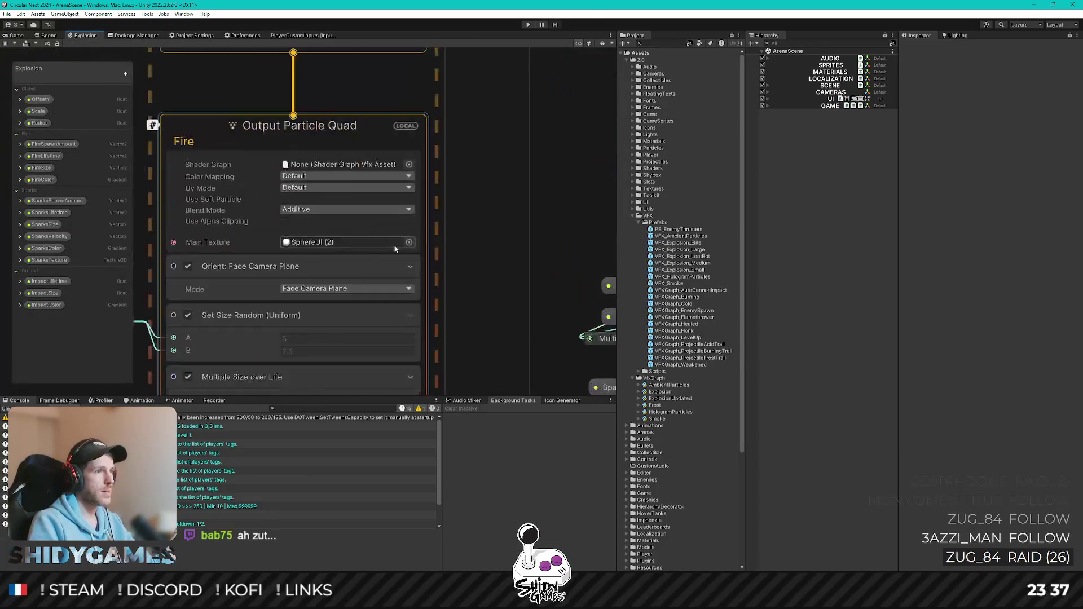
{"action": "scroll", "coordinate": [310, 238], "scroll_direction": "down", "scroll_amount": 3}
{"action": "scroll", "coordinate": [311, 238], "scroll_direction": "up", "scroll_amount": 2}
{"action": "scroll", "coordinate": [398, 219], "scroll_direction": "up", "scroll_amount": 2}
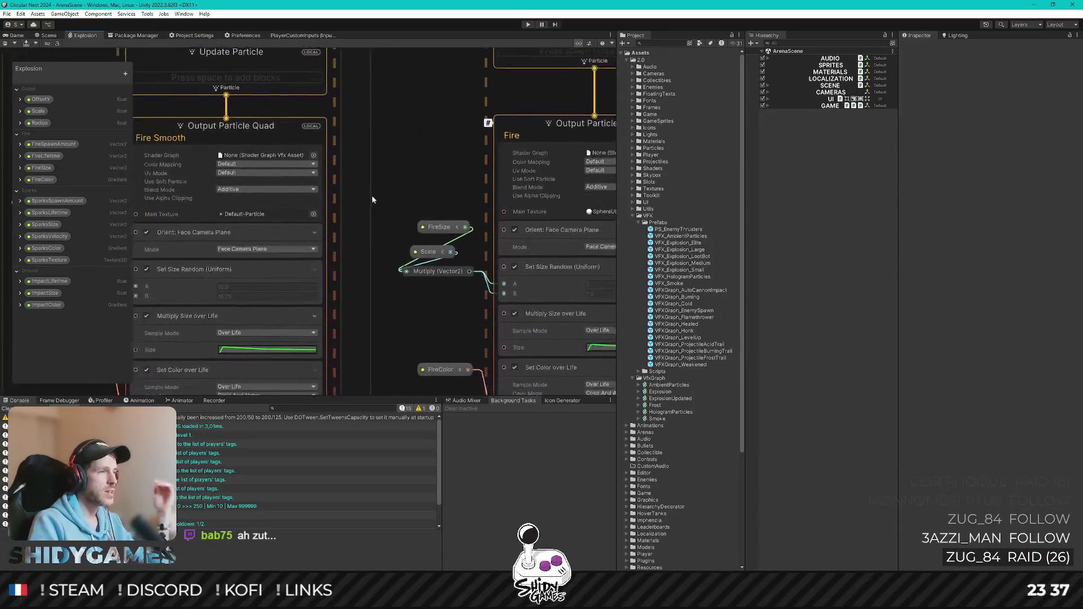
{"action": "scroll", "coordinate": [231, 216], "scroll_direction": "up", "scroll_amount": 5}
{"action": "scroll", "coordinate": [233, 215], "scroll_direction": "up", "scroll_amount": 2}
{"action": "scroll", "coordinate": [236, 215], "scroll_direction": "down", "scroll_amount": 6}
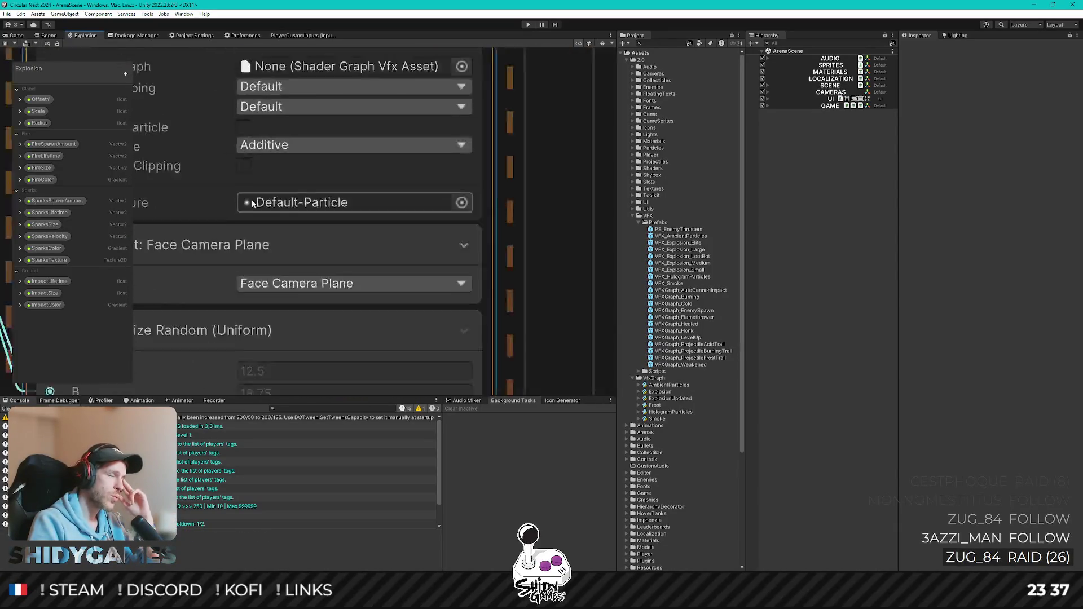
{"action": "scroll", "coordinate": [316, 199], "scroll_direction": "up", "scroll_amount": 4}
{"action": "scroll", "coordinate": [288, 168], "scroll_direction": "down", "scroll_amount": 5}
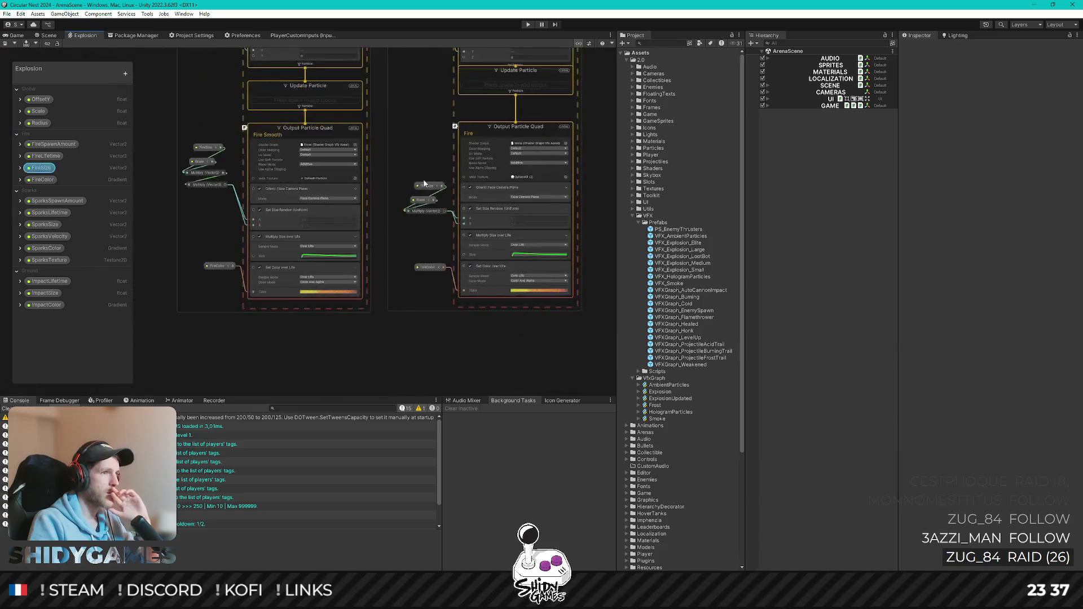
{"action": "scroll", "coordinate": [365, 178], "scroll_direction": "up", "scroll_amount": 6}
{"action": "scroll", "coordinate": [335, 219], "scroll_direction": "down", "scroll_amount": 5}
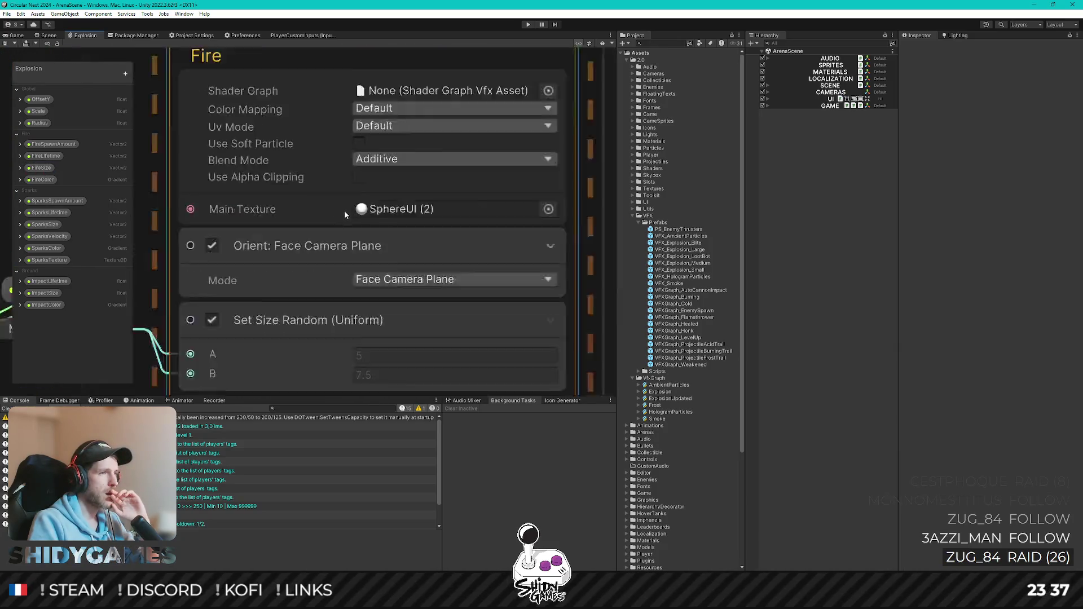
{"action": "mouse_move", "coordinate": [435, 97]}
{"action": "left_mouse_down"}
{"action": "mouse_move", "coordinate": [421, 263]}
{"action": "mouse_move", "coordinate": [429, 116]}
{"action": "left_mouse_up"}
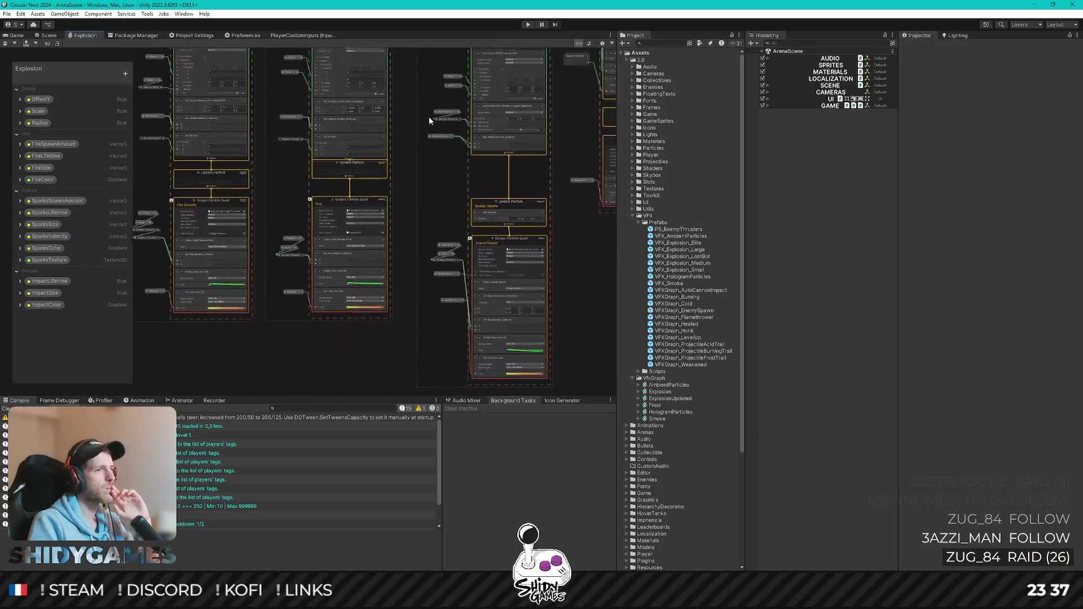
{"action": "scroll", "coordinate": [522, 313], "scroll_direction": "up", "scroll_amount": 5}
{"action": "left_click_drag", "start_coordinate": [607, 186], "coordinate": [395, 201]}
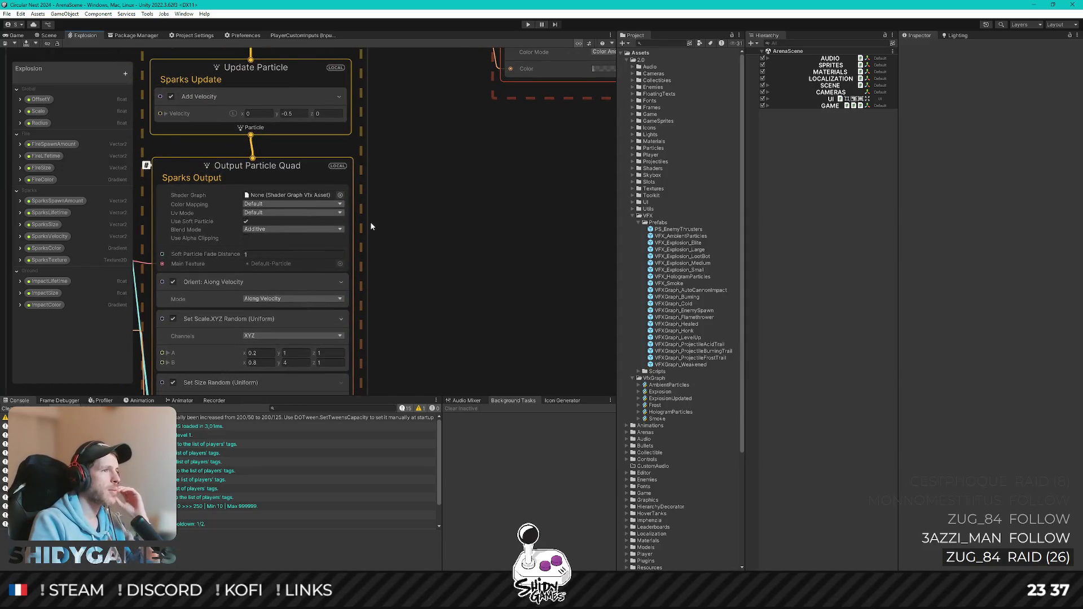
{"action": "scroll", "coordinate": [453, 133], "scroll_direction": "down", "scroll_amount": 4}
{"action": "scroll", "coordinate": [410, 107], "scroll_direction": "up", "scroll_amount": 5}
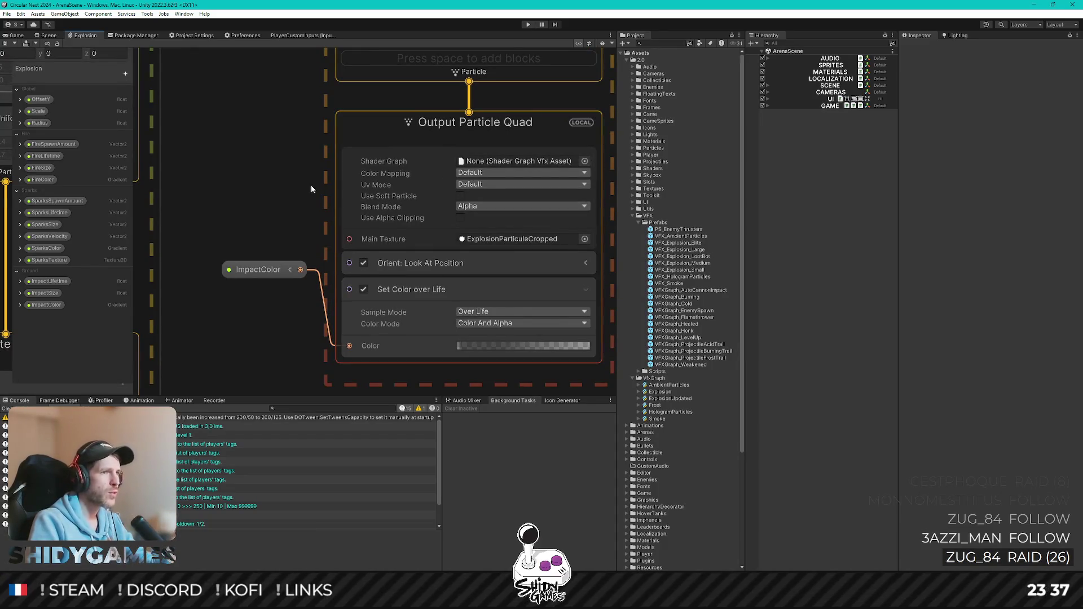
{"action": "scroll", "coordinate": [310, 185], "scroll_direction": "down", "scroll_amount": 5}
{"action": "scroll", "coordinate": [468, 226], "scroll_direction": "up", "scroll_amount": 2}
Set Blend Mode to Opaque on the Sparks and ground Output Particle Quad nodes
{"action": "scroll", "coordinate": [436, 212], "scroll_direction": "up", "scroll_amount": 5}
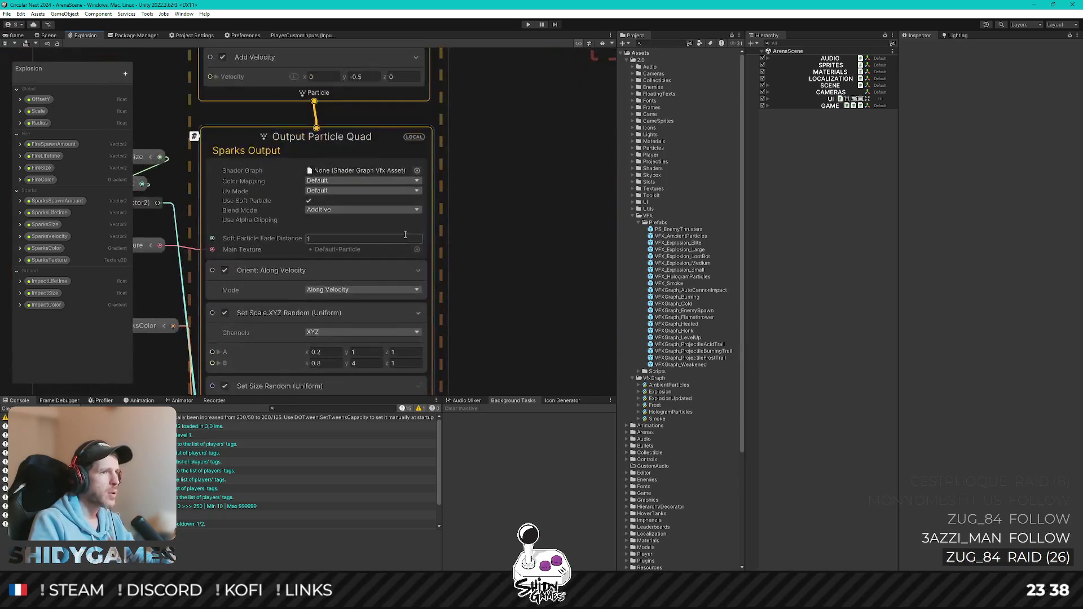
{"action": "left_click", "coordinate": [342, 209]}
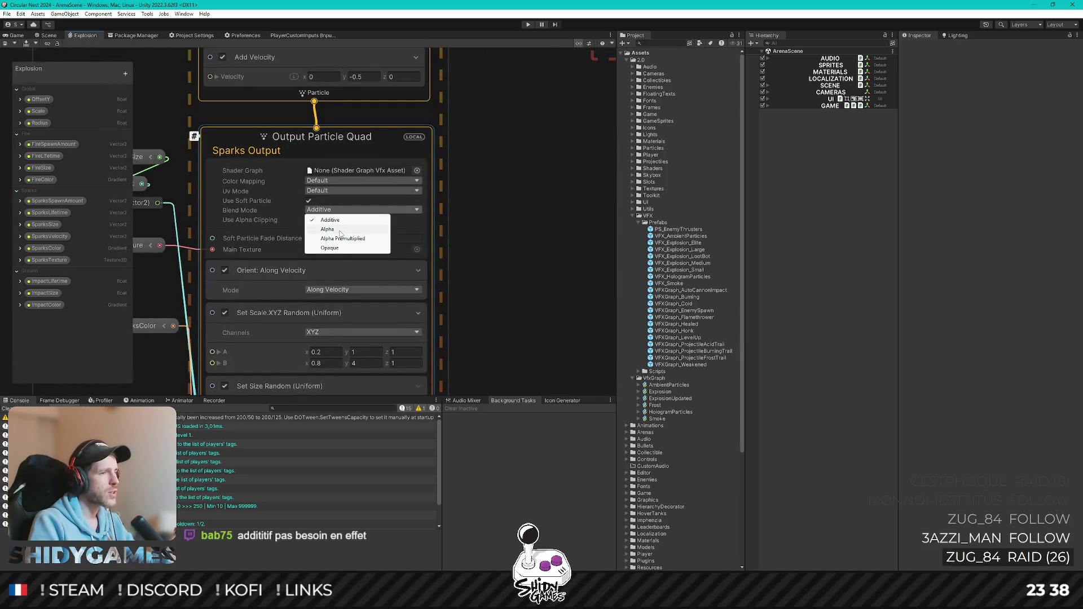
{"action": "left_click", "coordinate": [340, 248]}
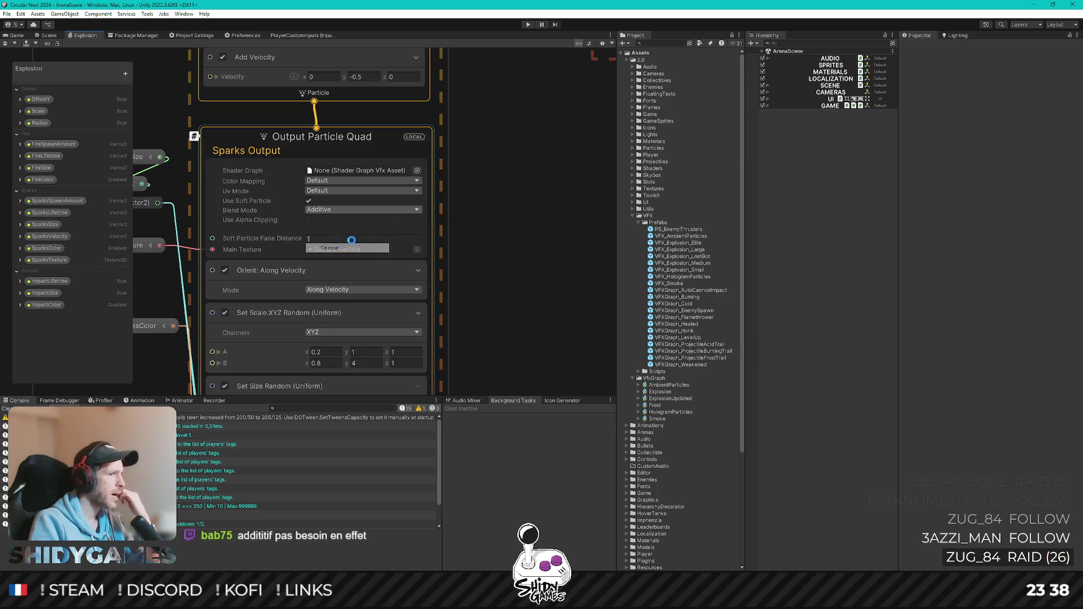
{"action": "scroll", "coordinate": [489, 186], "scroll_direction": "down", "scroll_amount": 3}
{"action": "left_click_drag", "start_coordinate": [594, 108], "coordinate": [486, 167]}
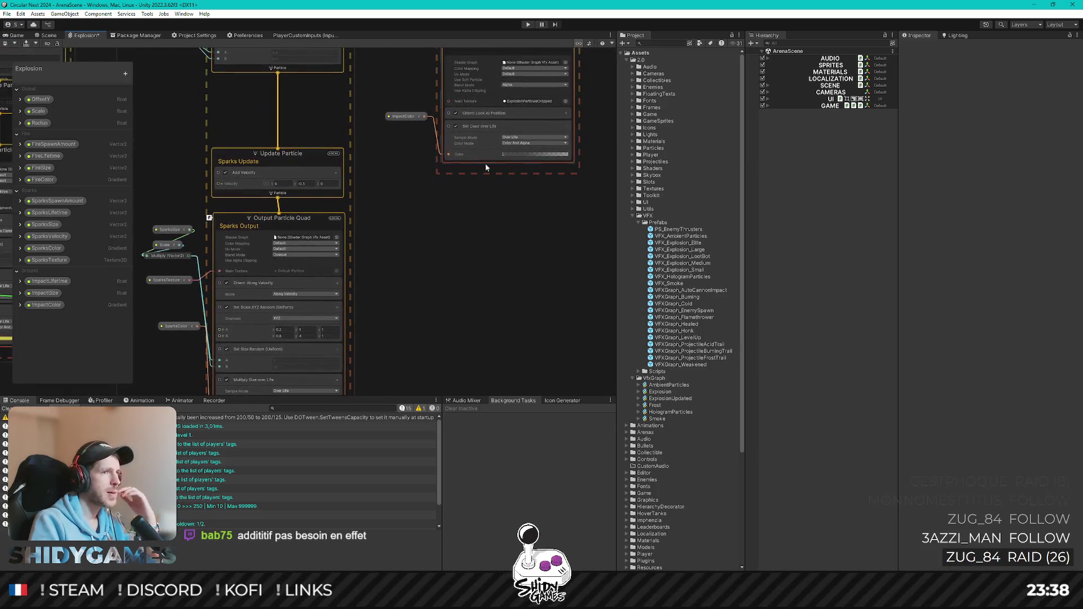
{"action": "left_click", "coordinate": [478, 95]}
{"action": "left_click", "coordinate": [523, 83]}
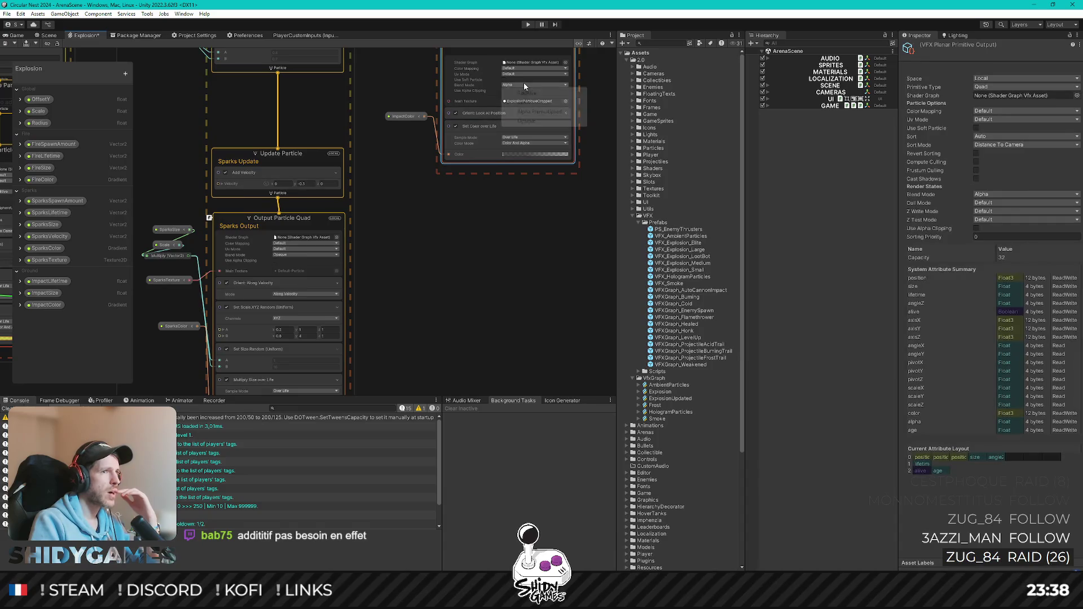
{"action": "left_click", "coordinate": [526, 121]}
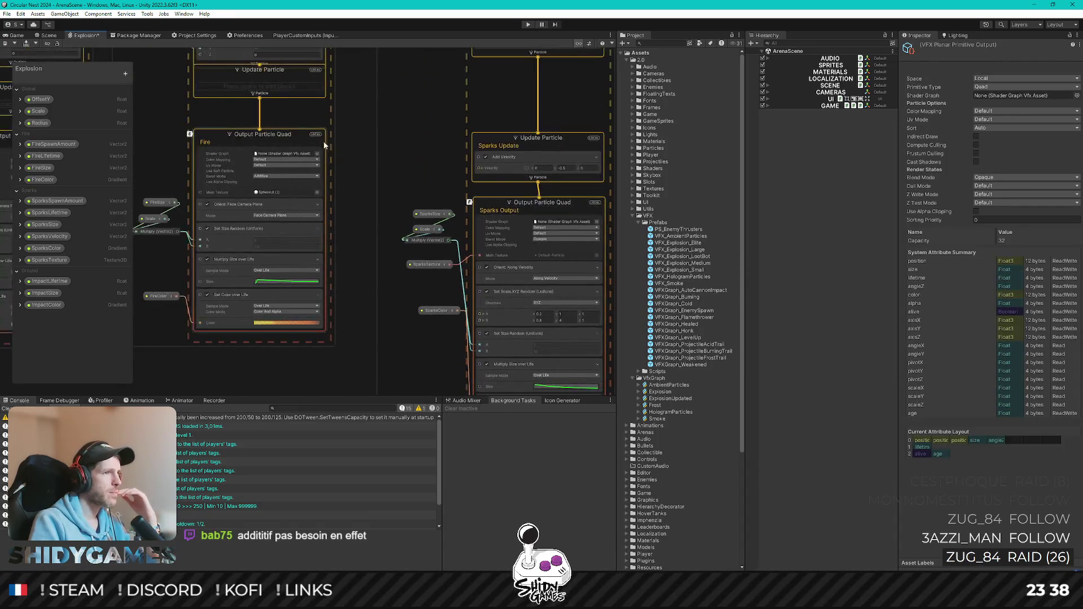
Set the Fire and remaining output Blend Mode to Opaque and save the Explosion graph
{"action": "left_click", "coordinate": [285, 178]}
{"action": "left_click", "coordinate": [279, 215]}
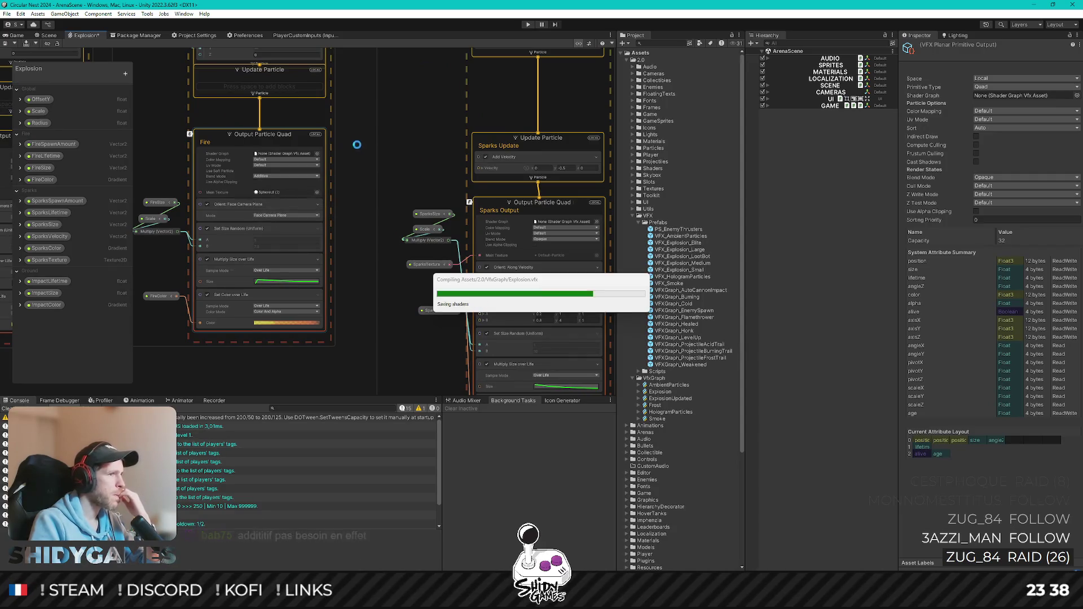
{"action": "left_click", "coordinate": [204, 199]}
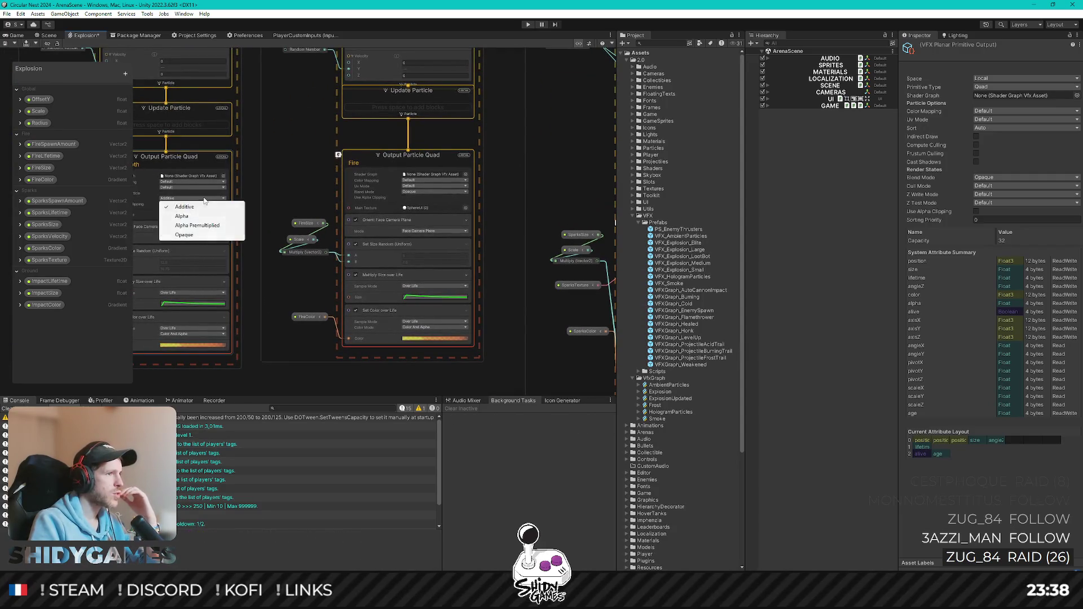
{"action": "left_click", "coordinate": [203, 236]}
{"action": "key", "text": "ctrl+s"}
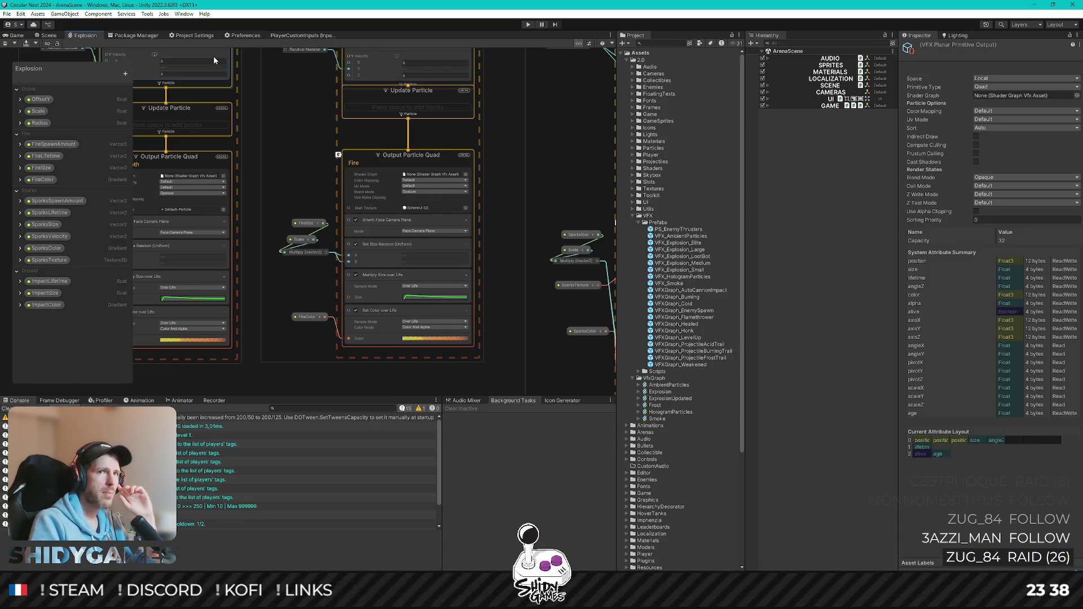
Play-test the arena in the Game view with the opaque explosions, then stop Play mode
{"action": "left_click", "coordinate": [17, 35]}
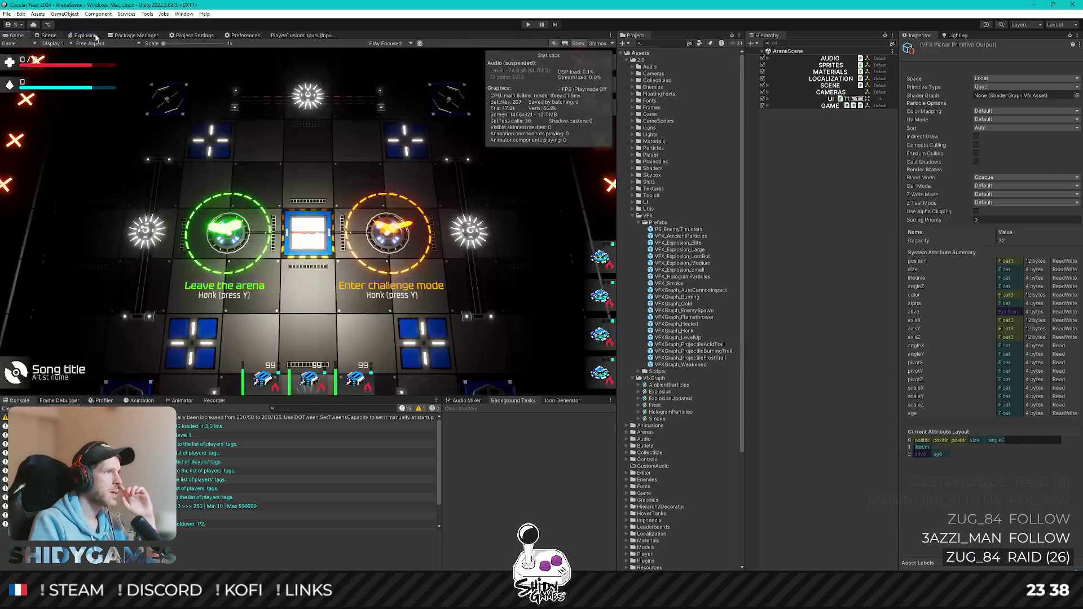
{"action": "left_click", "coordinate": [528, 25]}
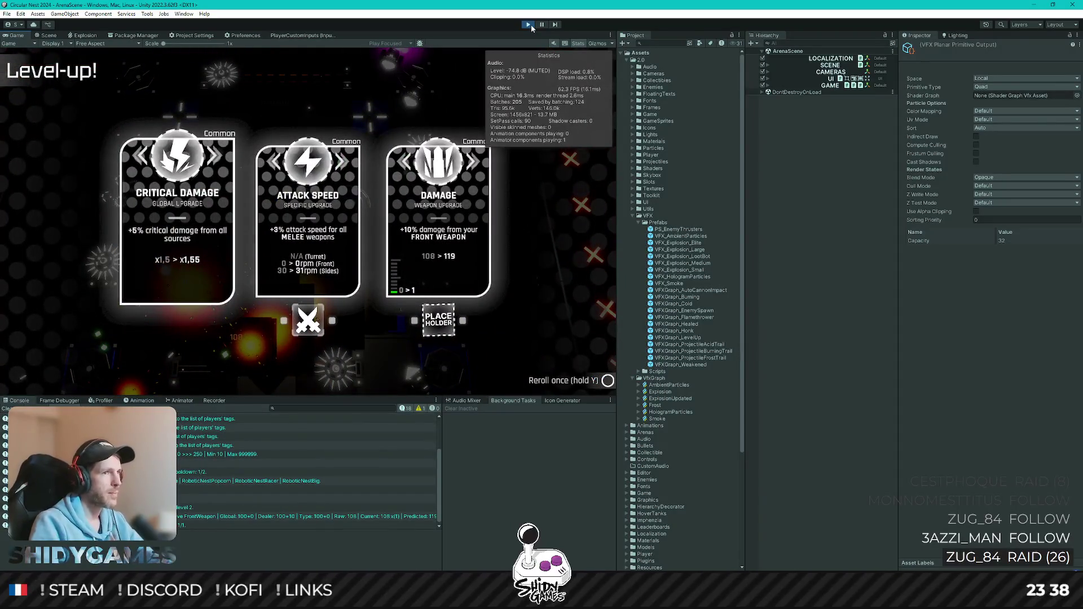
{"action": "left_click", "coordinate": [531, 24]}
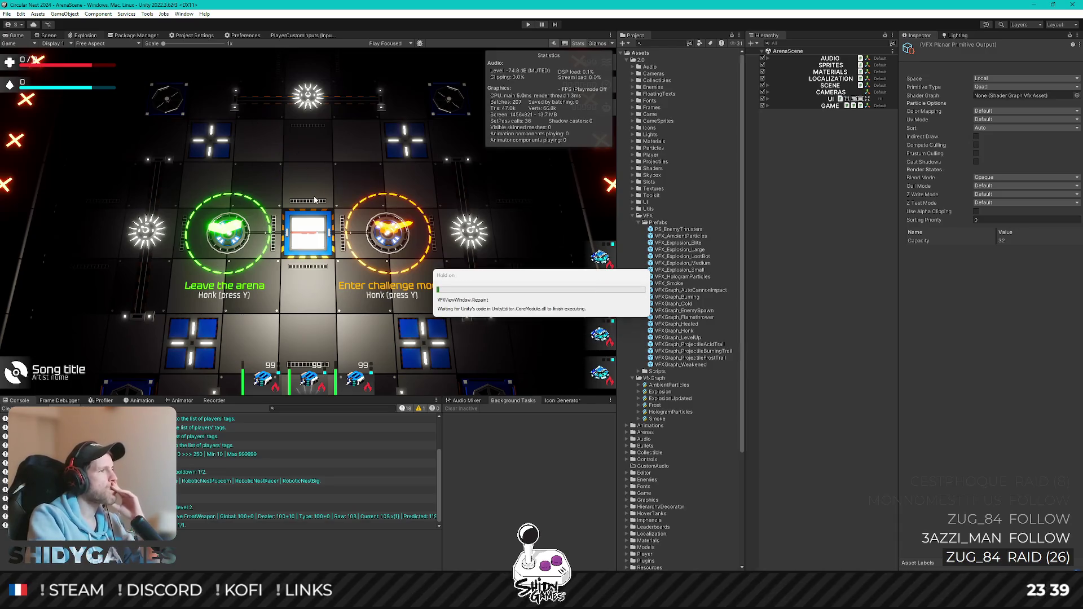
Set the Ground Output Particle Quad's blend mode back to Alpha
{"action": "scroll", "coordinate": [489, 184], "scroll_direction": "up", "scroll_amount": 5}
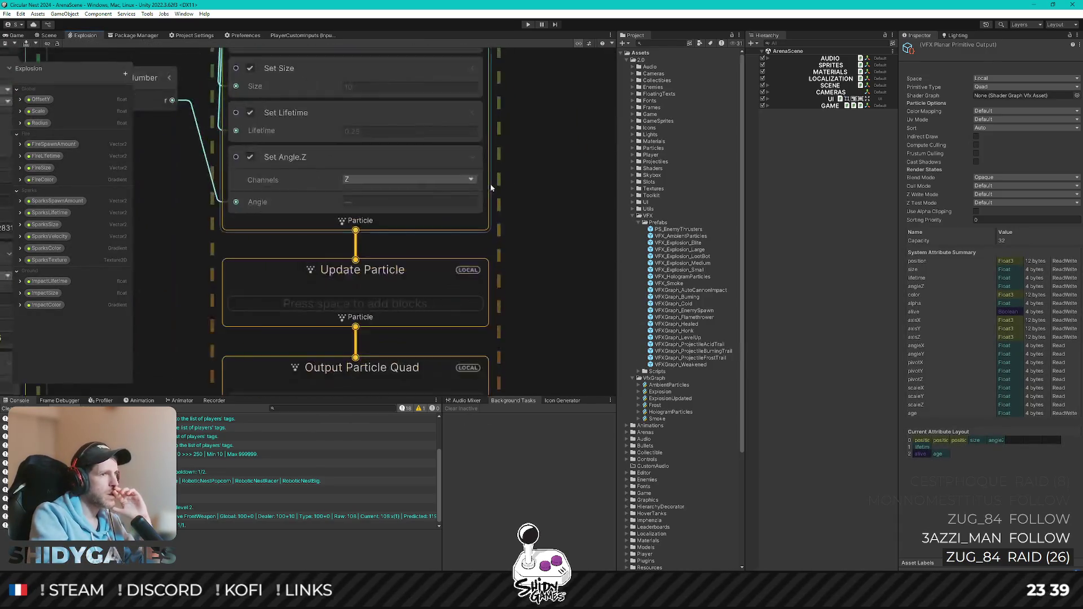
{"action": "scroll", "coordinate": [490, 184], "scroll_direction": "down", "scroll_amount": 5}
{"action": "scroll", "coordinate": [463, 266], "scroll_direction": "up", "scroll_amount": 3}
{"action": "scroll", "coordinate": [429, 232], "scroll_direction": "up", "scroll_amount": 5}
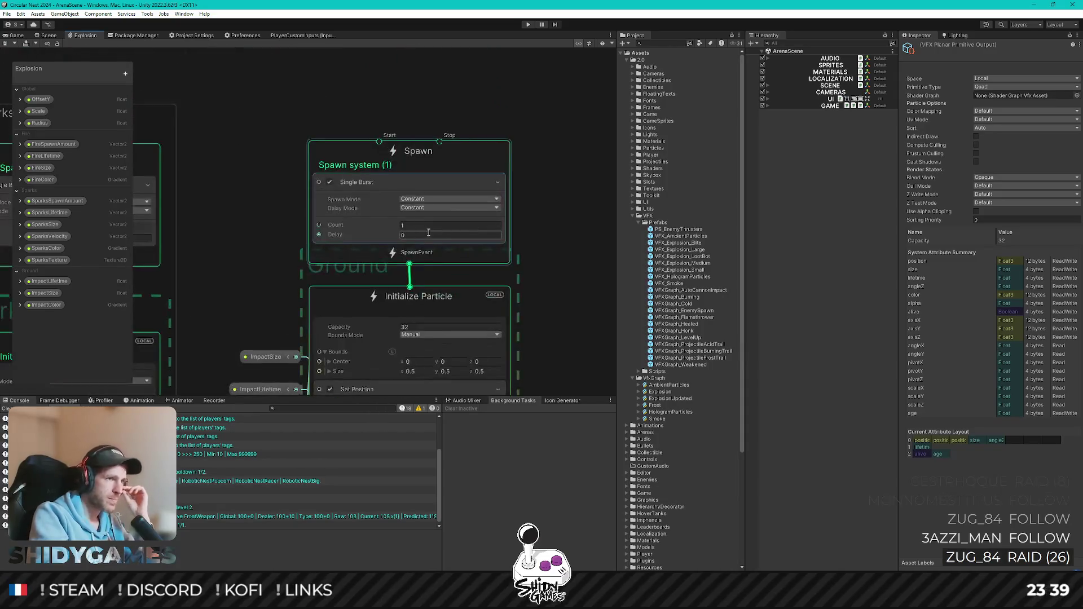
{"action": "scroll", "coordinate": [427, 234], "scroll_direction": "down", "scroll_amount": 2}
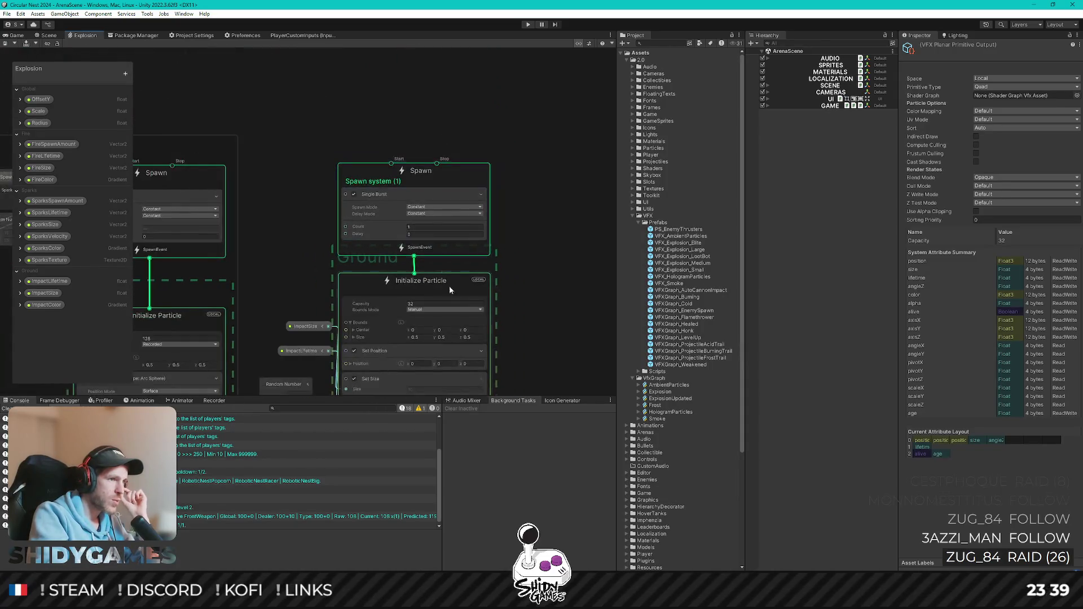
{"action": "left_click_drag", "start_coordinate": [505, 290], "coordinate": [490, 129]}
{"action": "left_click_drag", "start_coordinate": [479, 259], "coordinate": [476, 157]}
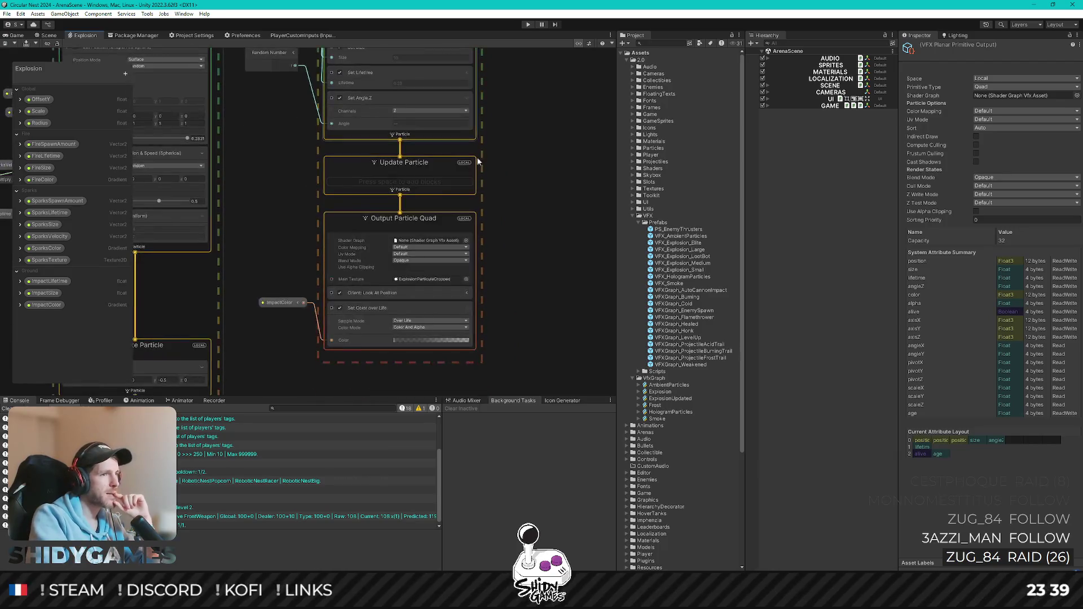
{"action": "left_click", "coordinate": [411, 260]}
{"action": "left_click", "coordinate": [411, 260]}
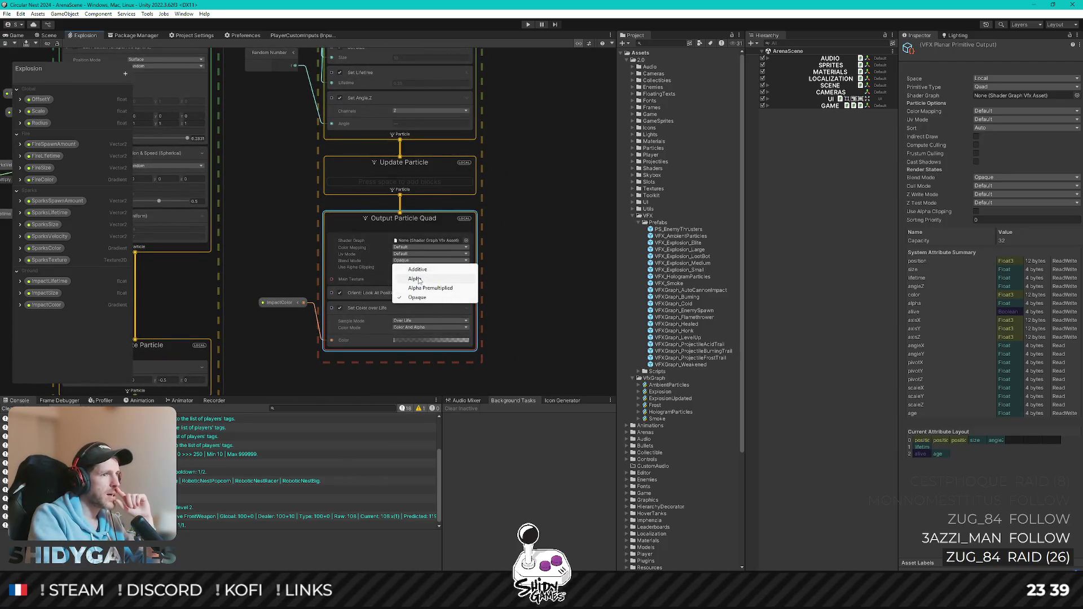
{"action": "left_click", "coordinate": [416, 279]}
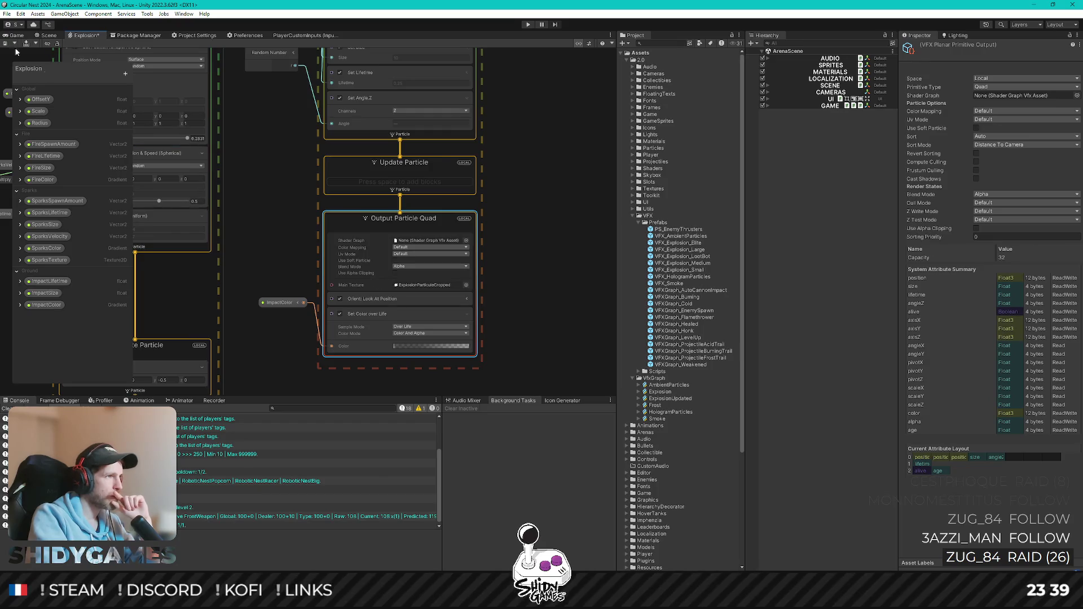
Set the Sparks output's blend mode to Alpha
{"action": "left_click_drag", "start_coordinate": [349, 228], "coordinate": [627, 128]}
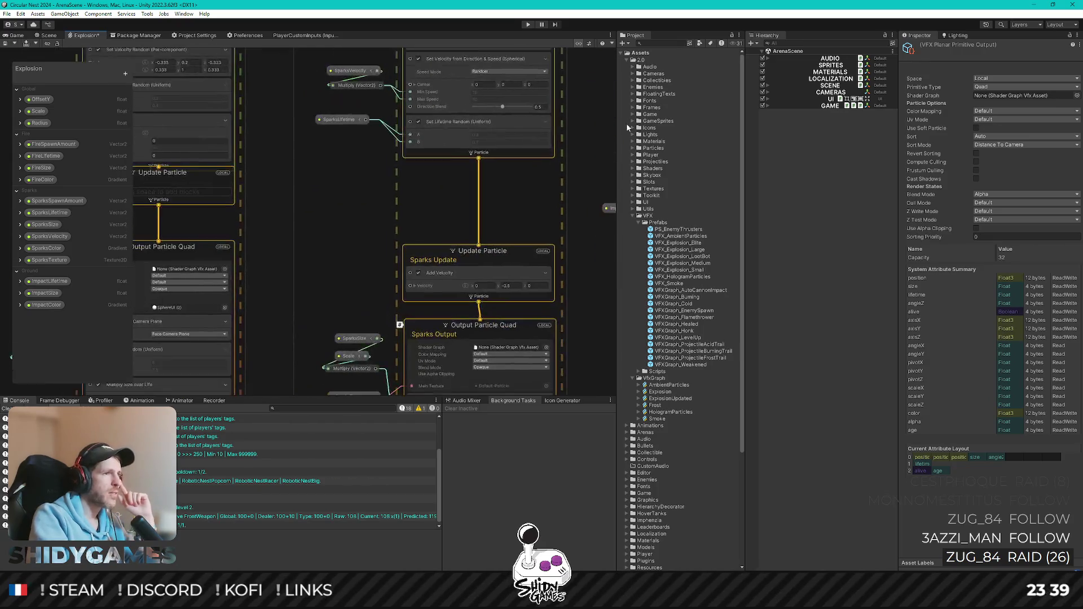
{"action": "left_click_drag", "start_coordinate": [326, 183], "coordinate": [309, 134]}
{"action": "left_click", "coordinate": [461, 252]}
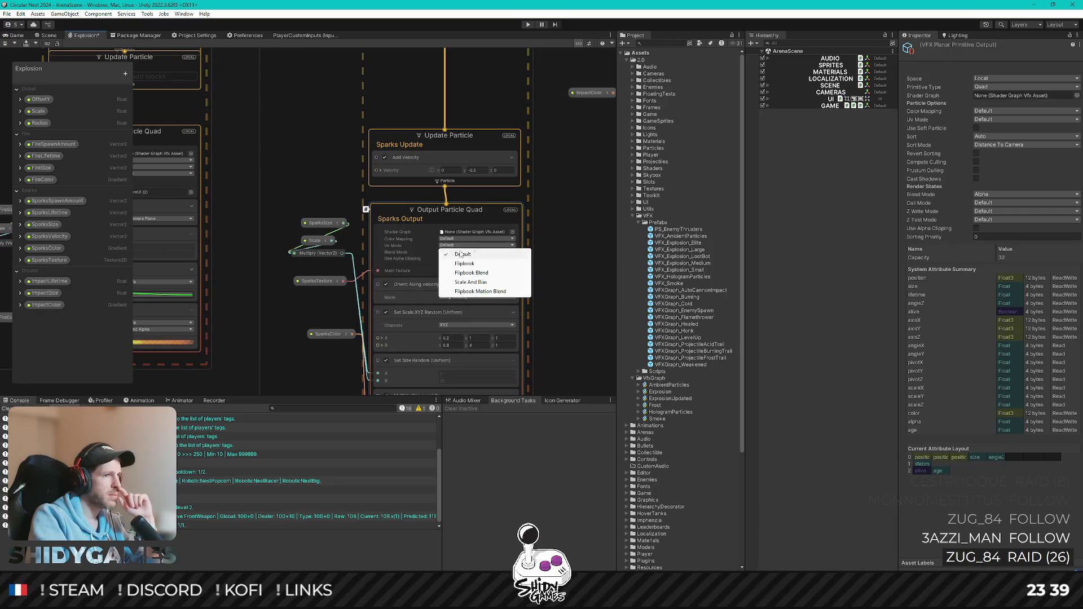
{"action": "left_click", "coordinate": [468, 264]}
{"action": "left_click", "coordinate": [461, 251]}
{"action": "left_click", "coordinate": [468, 258]}
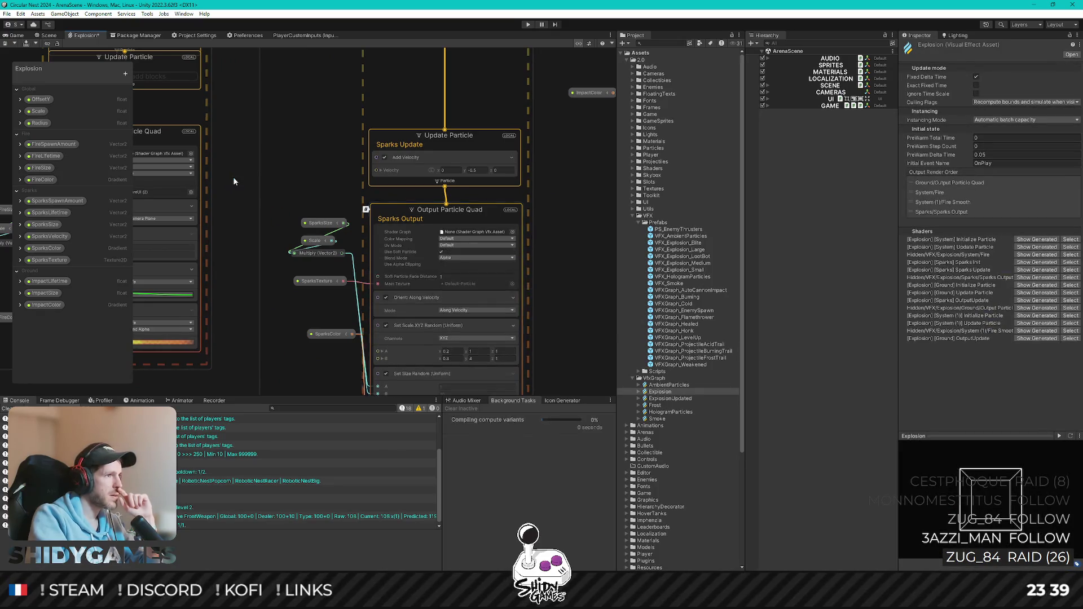
Set the Fire and Fire Smooth outputs to Alpha, save the graph, and show the Game view
{"action": "left_click_drag", "start_coordinate": [233, 177], "coordinate": [422, 175]}
{"action": "left_click", "coordinate": [339, 171]}
{"action": "left_click", "coordinate": [339, 190]}
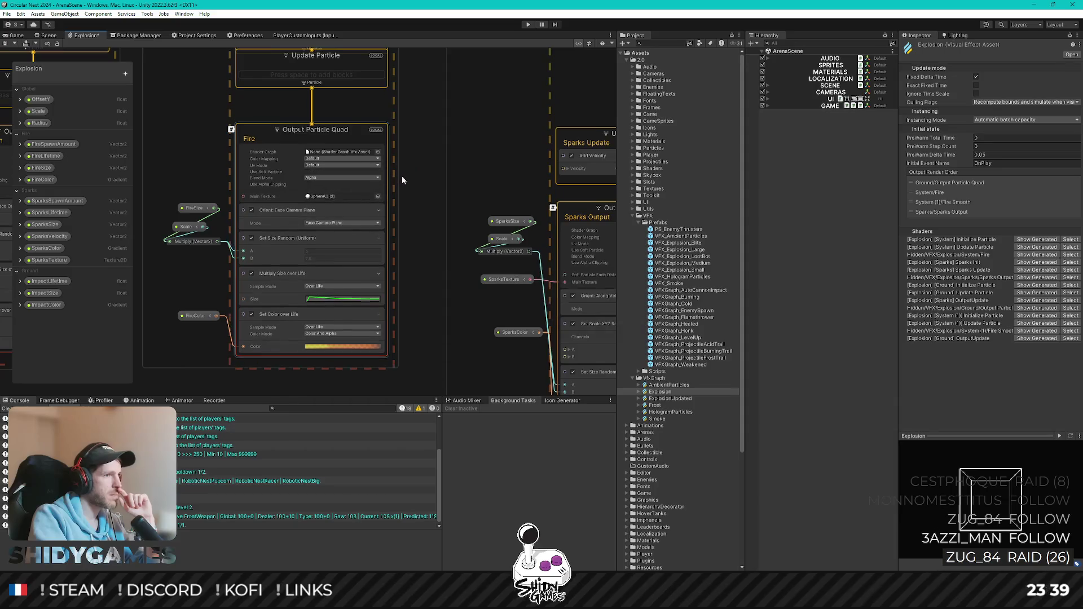
{"action": "left_click_drag", "start_coordinate": [205, 170], "coordinate": [438, 182]}
{"action": "left_click", "coordinate": [296, 185]}
{"action": "left_click", "coordinate": [280, 203]}
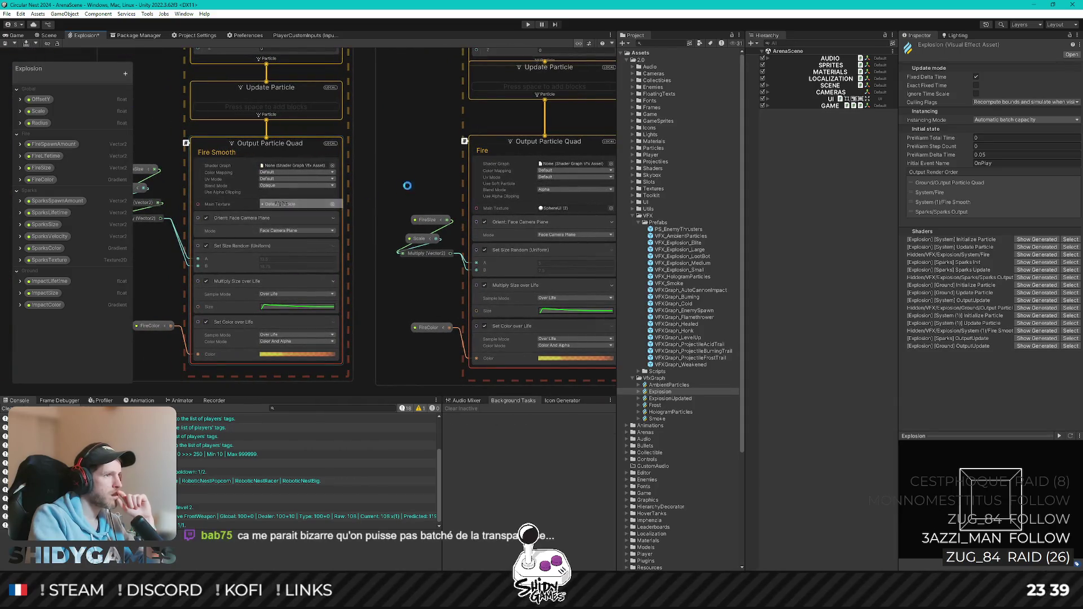
{"action": "left_click", "coordinate": [6, 44]}
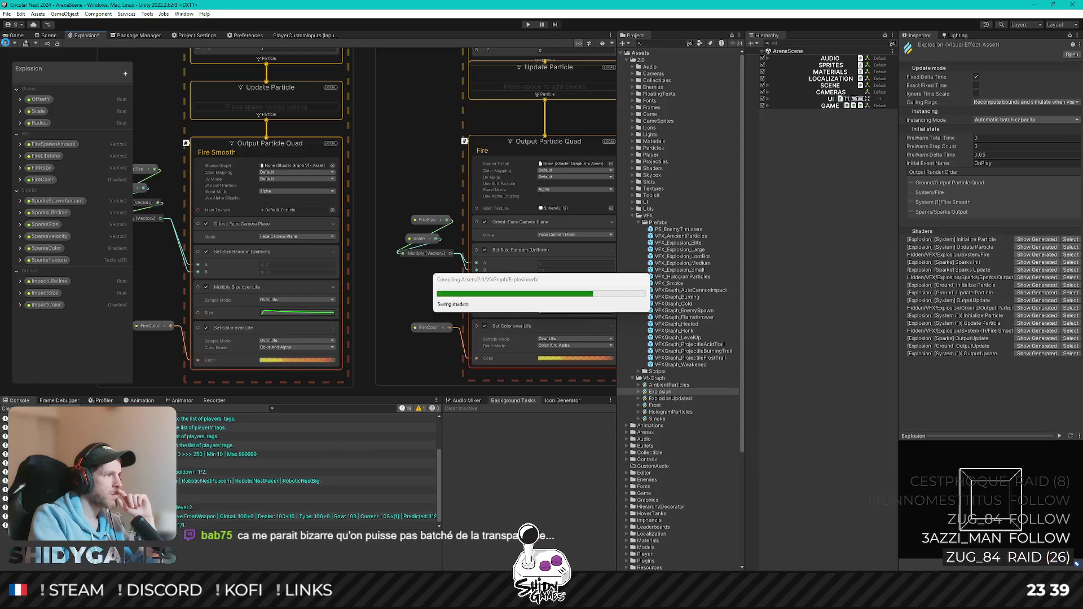
{"action": "left_click", "coordinate": [13, 35]}
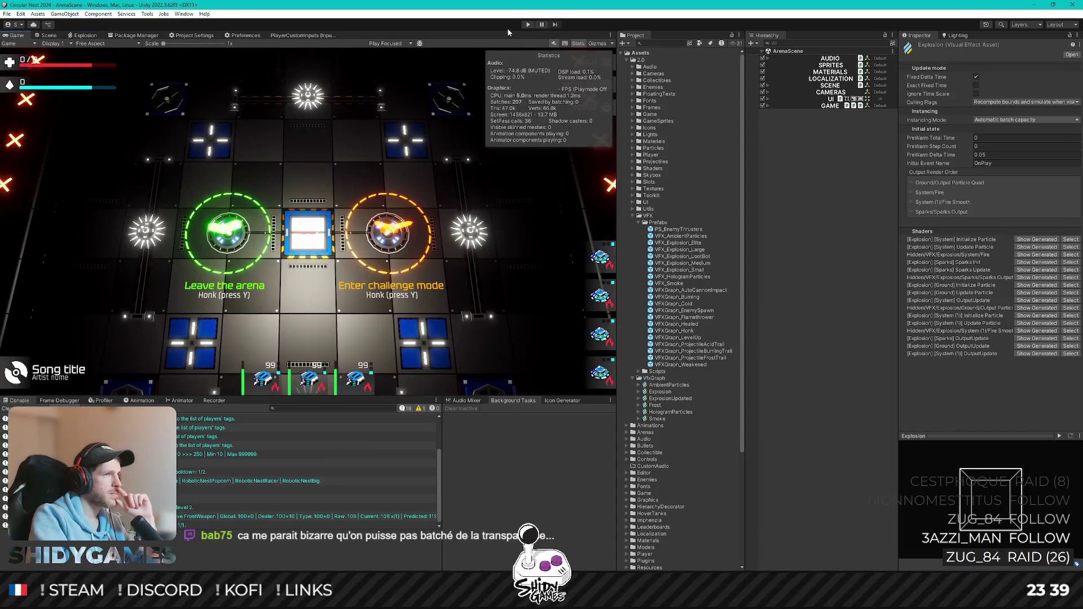
Play-test the Alpha-blended explosion, stop play mode, and deselect the Explosion asset
{"action": "left_click", "coordinate": [530, 24]}
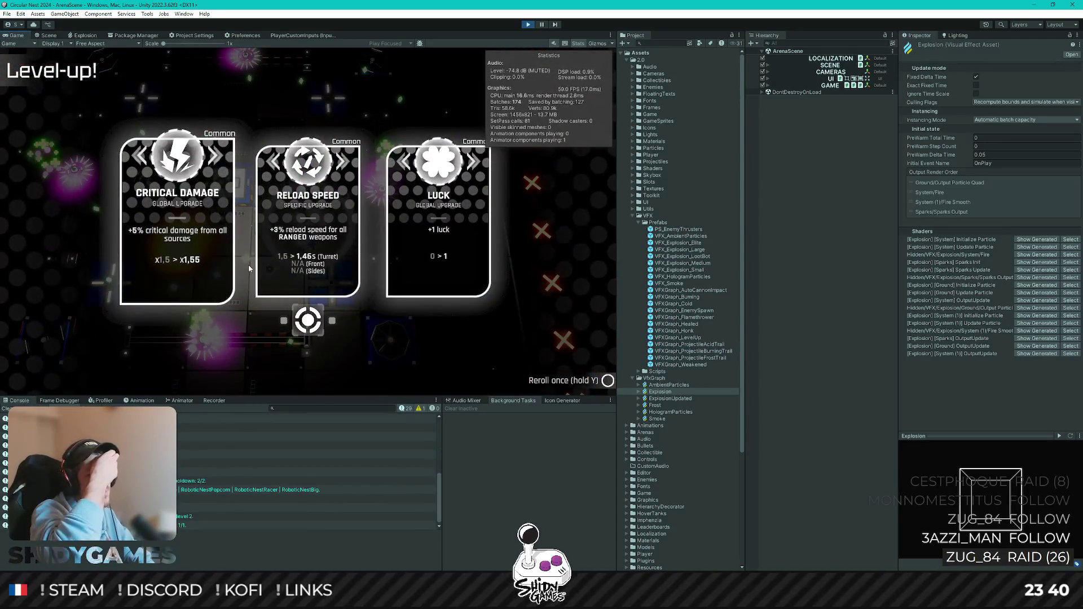
{"action": "left_click", "coordinate": [529, 24]}
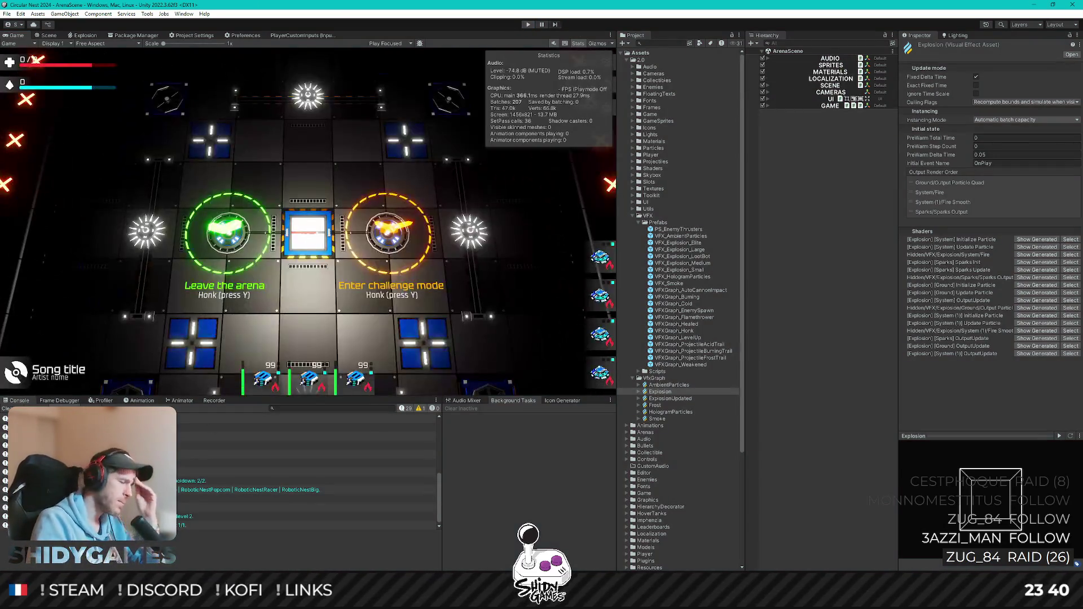
{"action": "left_click", "coordinate": [827, 354]}
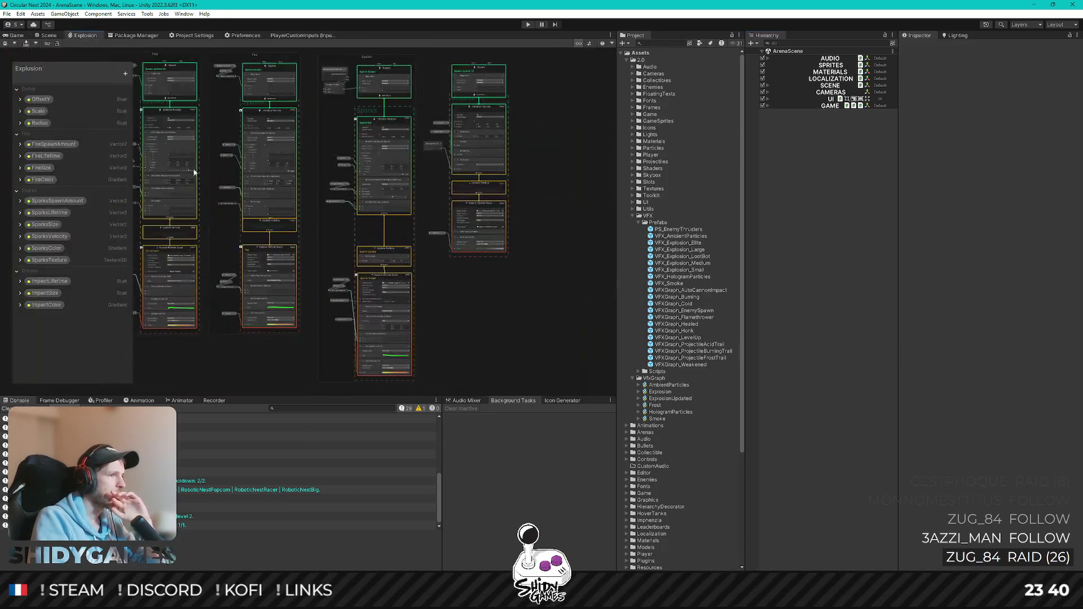
Set the Fire Smooth and Fire outputs' blend mode to Additive
{"action": "left_click_drag", "start_coordinate": [223, 341], "coordinate": [417, 339]}
{"action": "scroll", "coordinate": [425, 281], "scroll_direction": "up", "scroll_amount": 5}
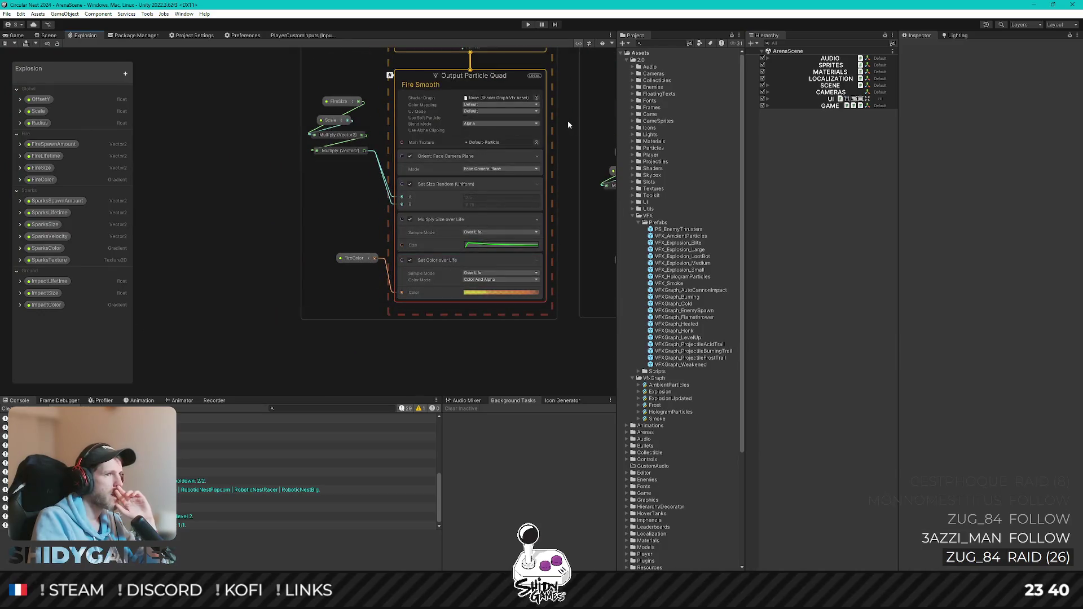
{"action": "left_click_drag", "start_coordinate": [568, 121], "coordinate": [424, 121]}
{"action": "scroll", "coordinate": [334, 193], "scroll_direction": "up", "scroll_amount": 5}
{"action": "left_click", "coordinate": [337, 207]}
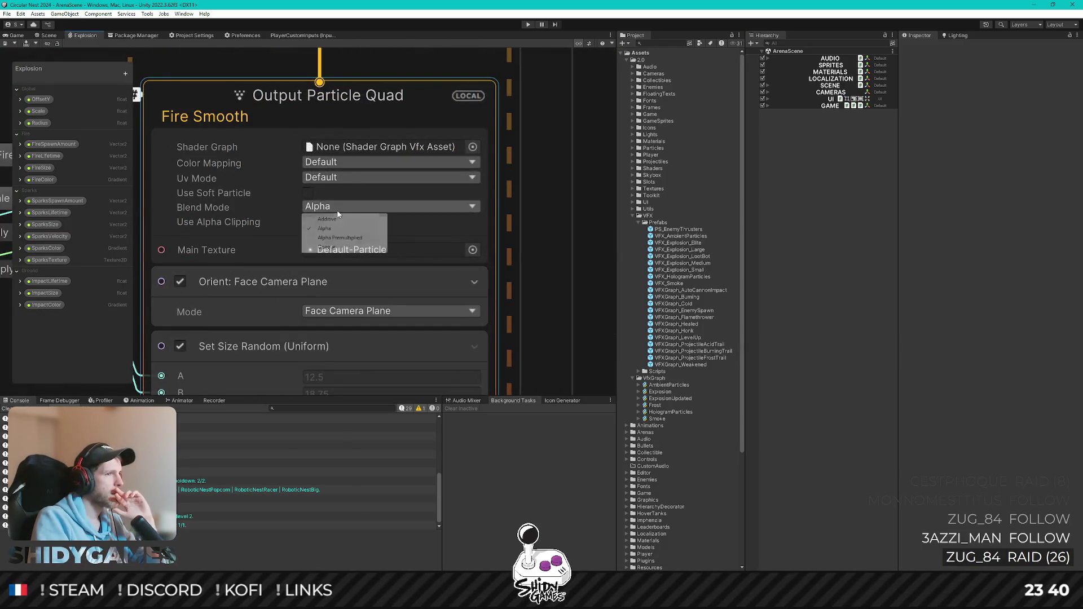
{"action": "left_click", "coordinate": [341, 220]}
{"action": "scroll", "coordinate": [324, 205], "scroll_direction": "down", "scroll_amount": 5}
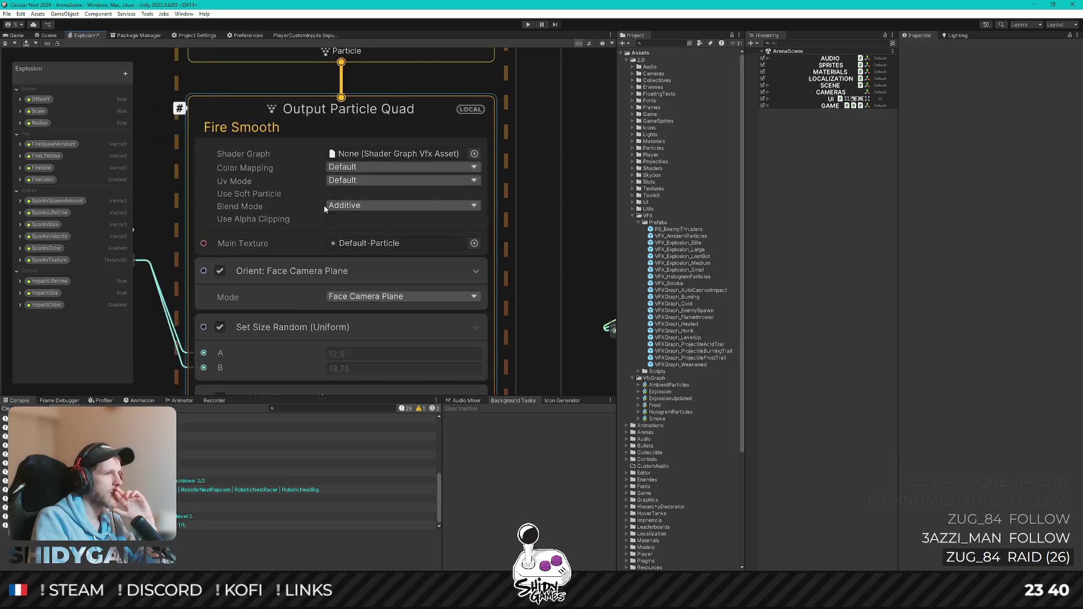
{"action": "scroll", "coordinate": [428, 230], "scroll_direction": "up", "scroll_amount": 3}
{"action": "left_click", "coordinate": [438, 214]}
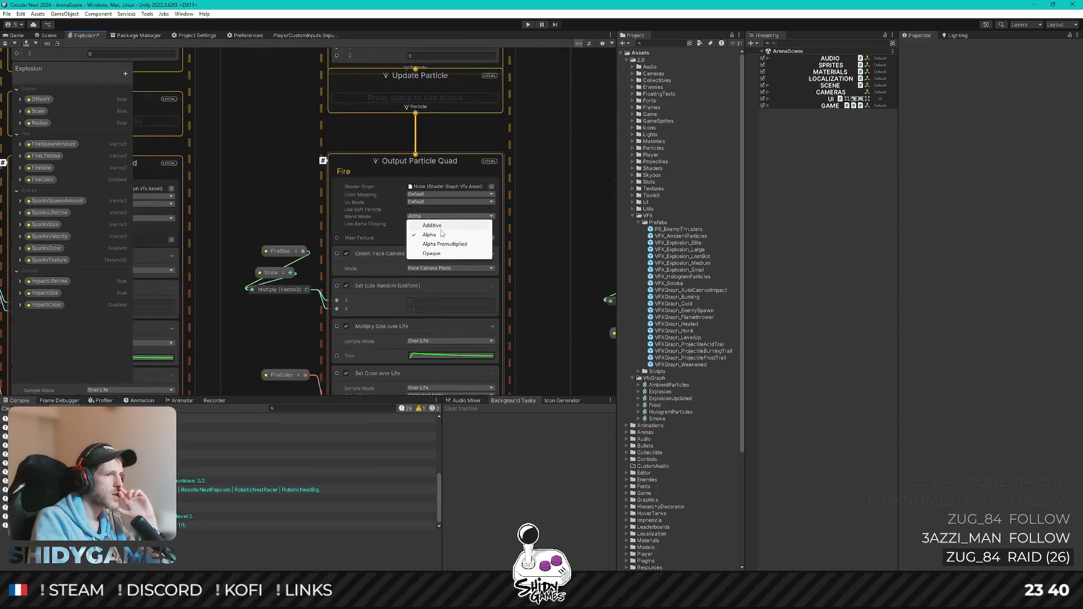
{"action": "left_click", "coordinate": [444, 232]}
Set the Sparks output to Additive, save the Explosion graph, and show the Game view
{"action": "scroll", "coordinate": [401, 198], "scroll_direction": "down", "scroll_amount": 3}
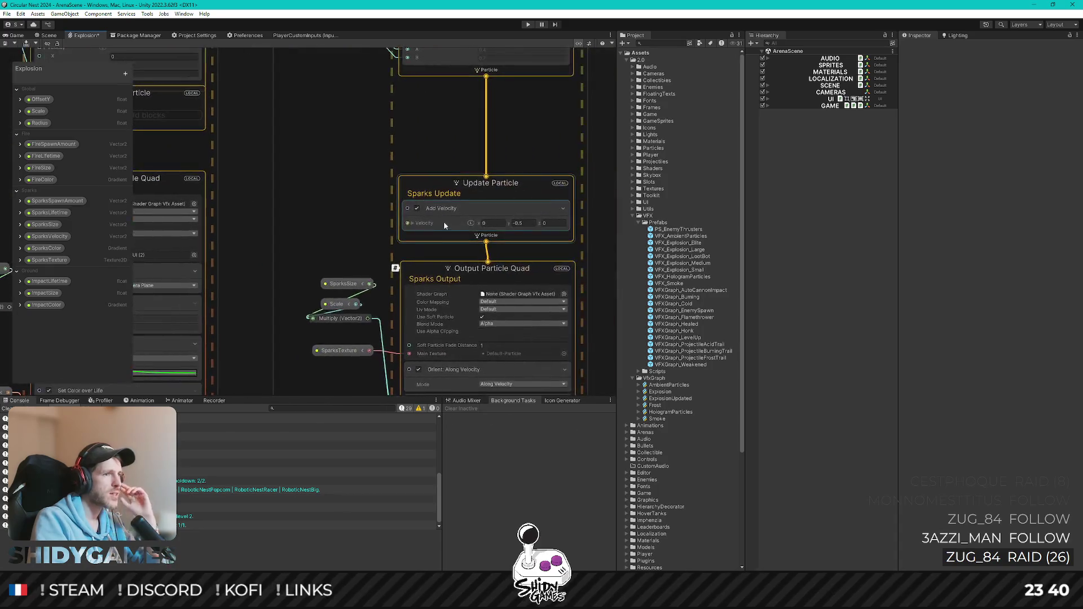
{"action": "left_click", "coordinate": [468, 235]}
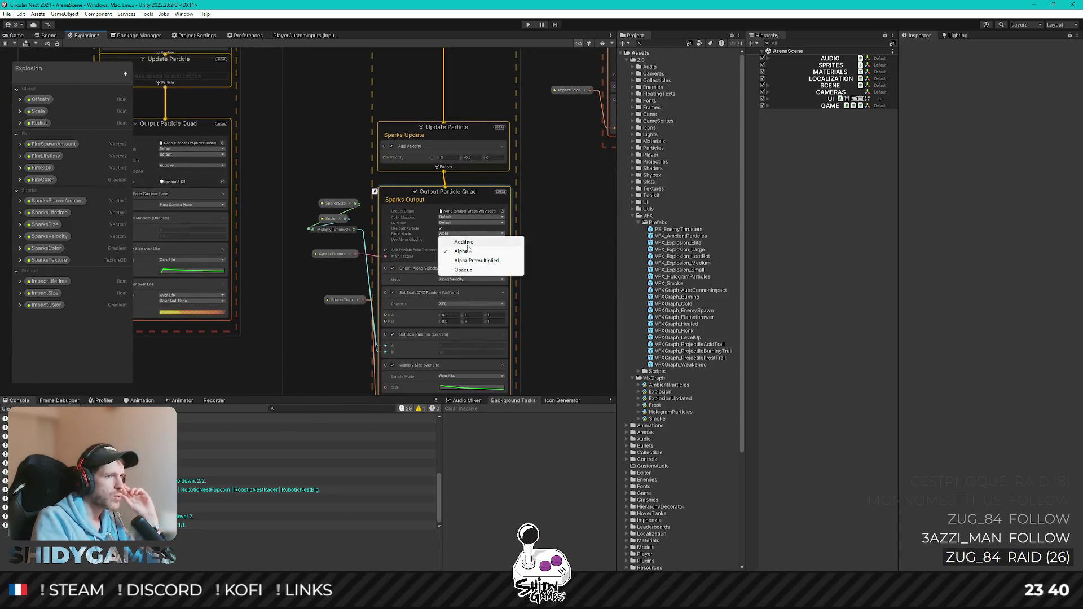
{"action": "left_click", "coordinate": [471, 244]}
{"action": "scroll", "coordinate": [388, 267], "scroll_direction": "up", "scroll_amount": 2}
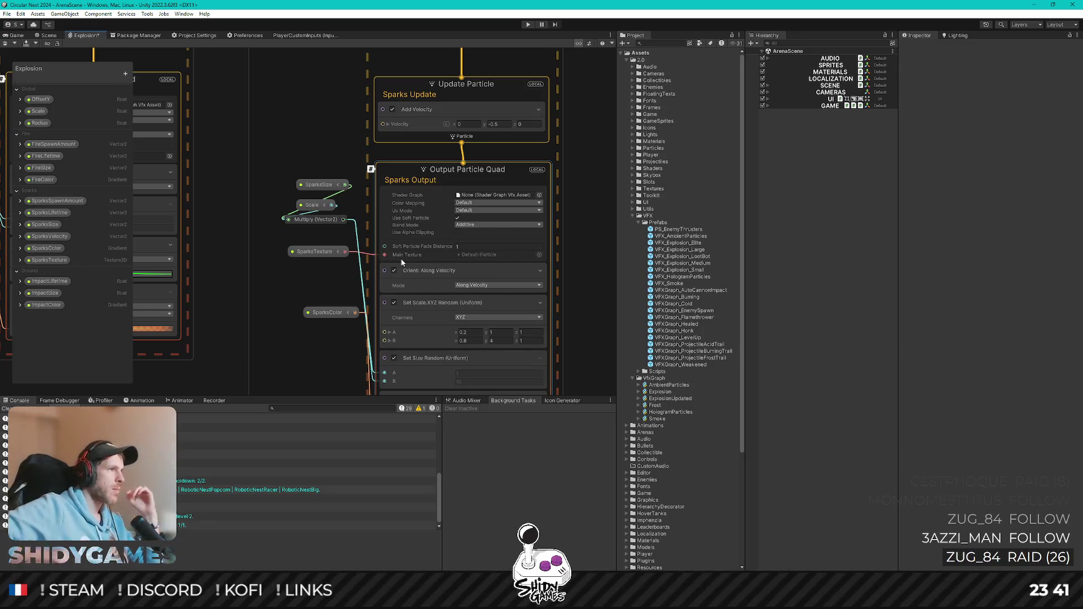
{"action": "left_click", "coordinate": [8, 43]}
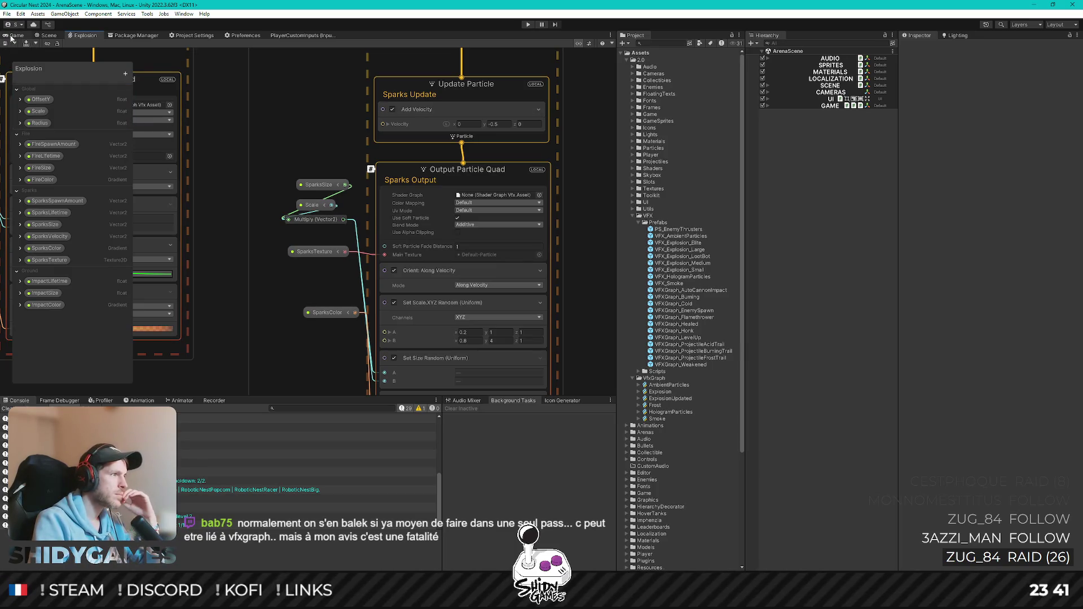
{"action": "left_click", "coordinate": [12, 35]}
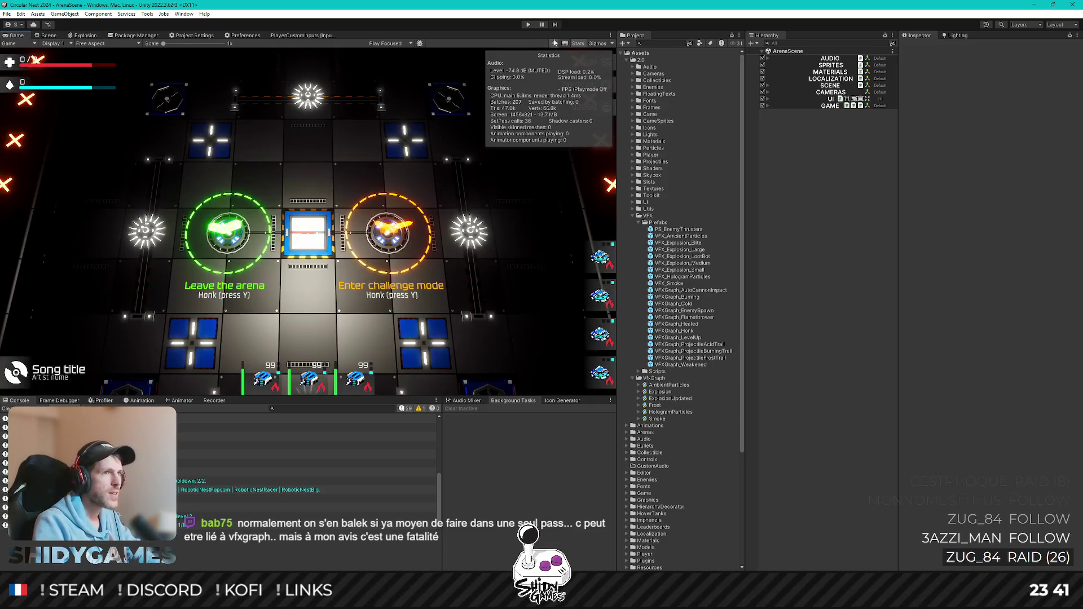
Turn off the Stats overlay and start play mode
{"action": "left_click", "coordinate": [576, 43]}
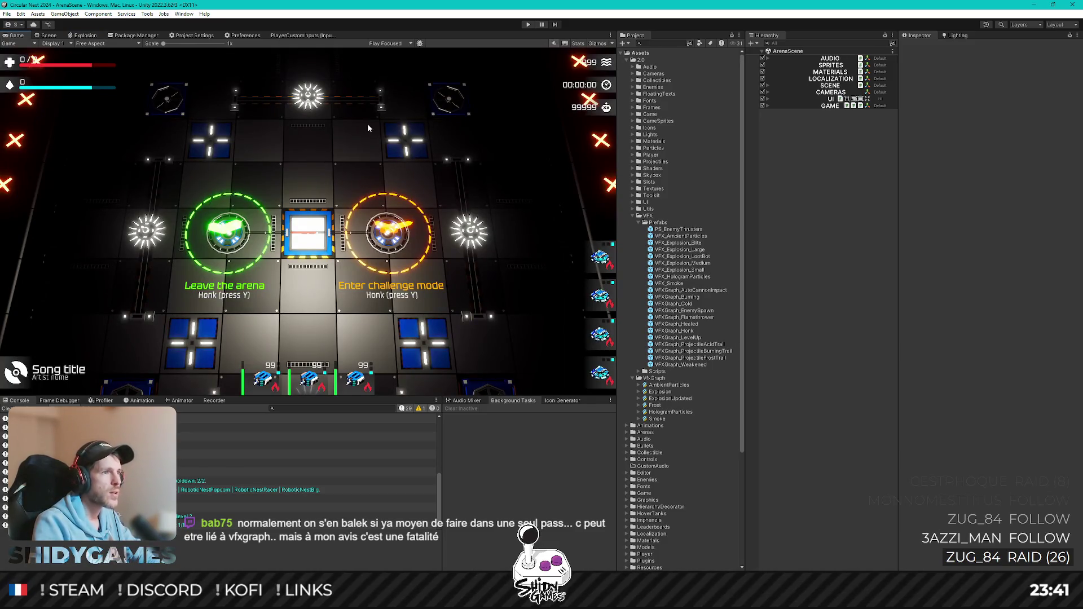
{"action": "left_click", "coordinate": [529, 25]}
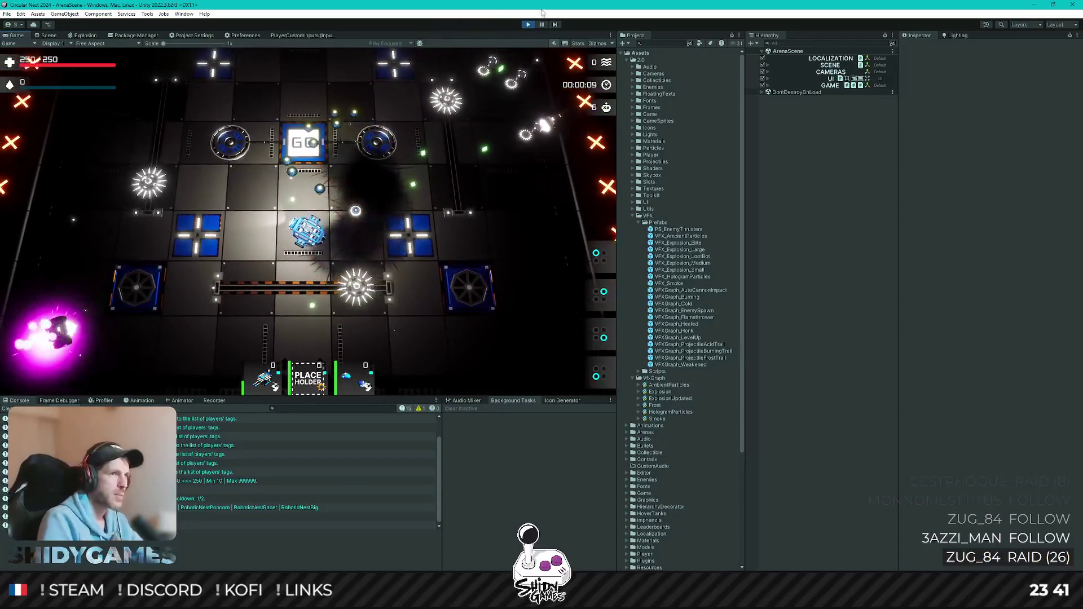
In Rider, review the TierDamageScaling lines in Defs.cs, then minimise Rider
{"action": "key", "text": "alt+Tab"}
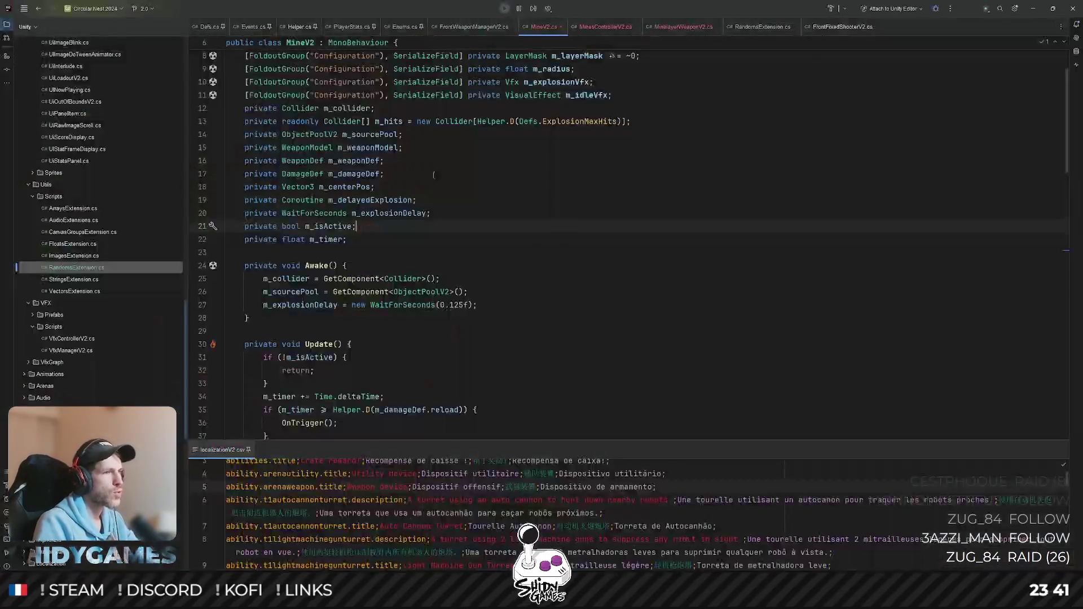
{"action": "left_click", "coordinate": [203, 27]}
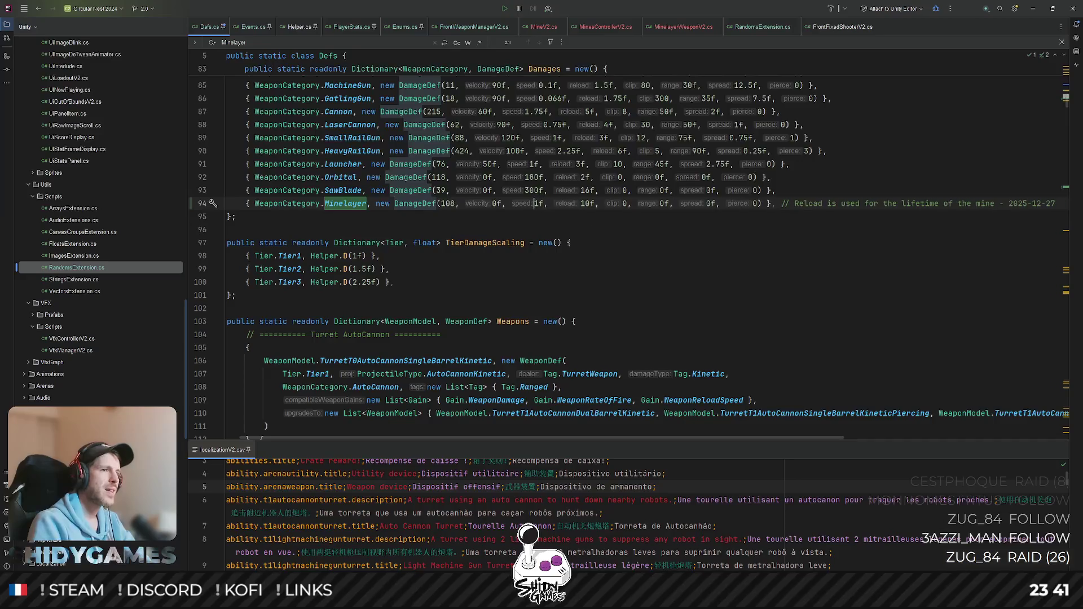
{"action": "key", "text": "Down"}
{"action": "key", "text": "Down"}
{"action": "key", "text": "Down"}
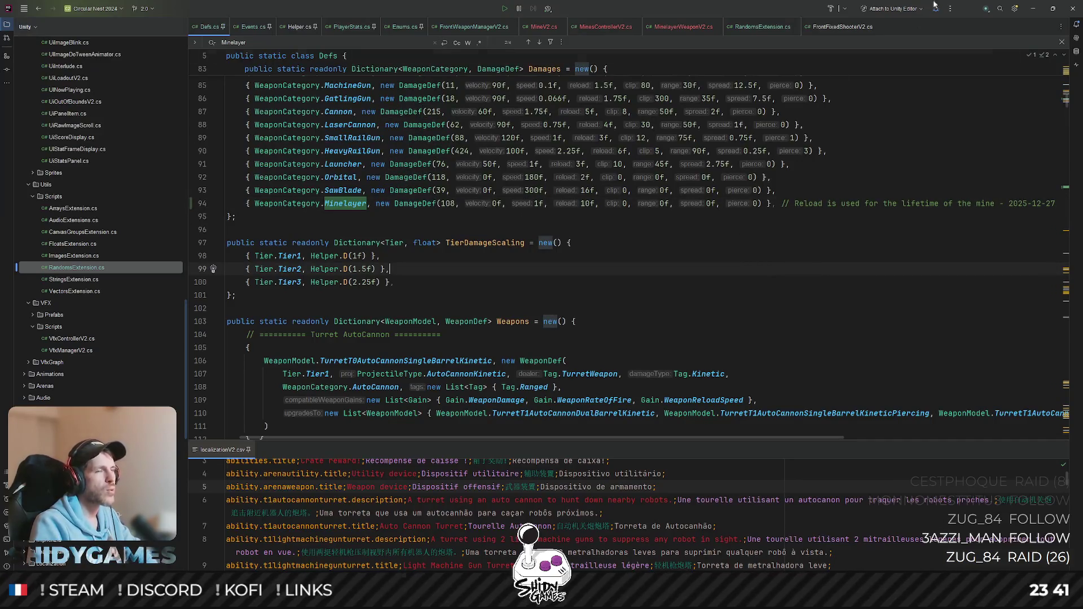
{"action": "left_click", "coordinate": [1029, 8]}
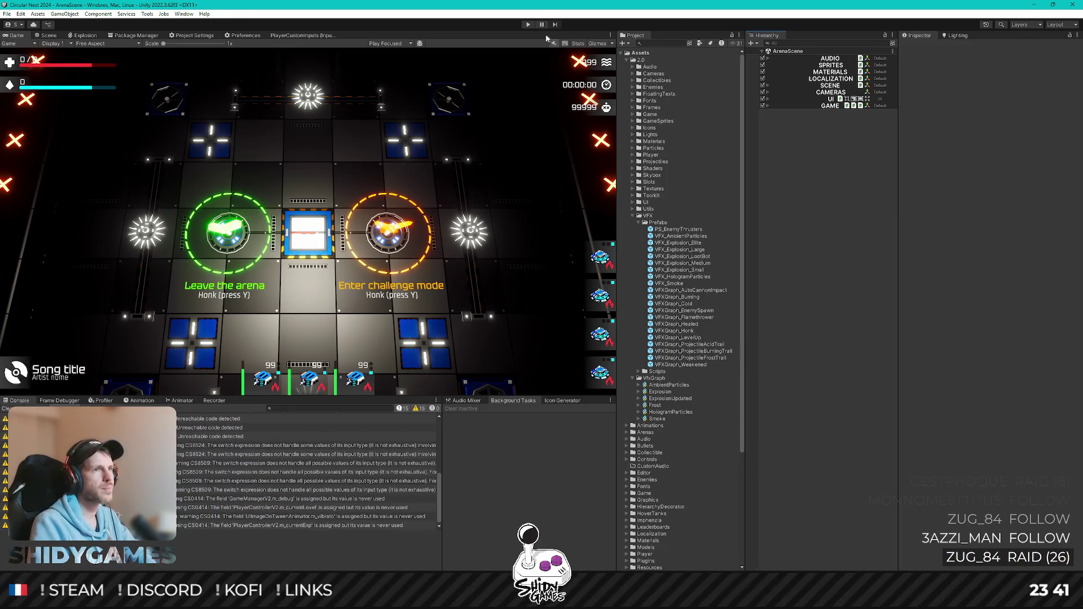
Run the game and take Total Health, Damage, Critical Damage and Critical Chance at level-ups
{"action": "left_click", "coordinate": [526, 24]}
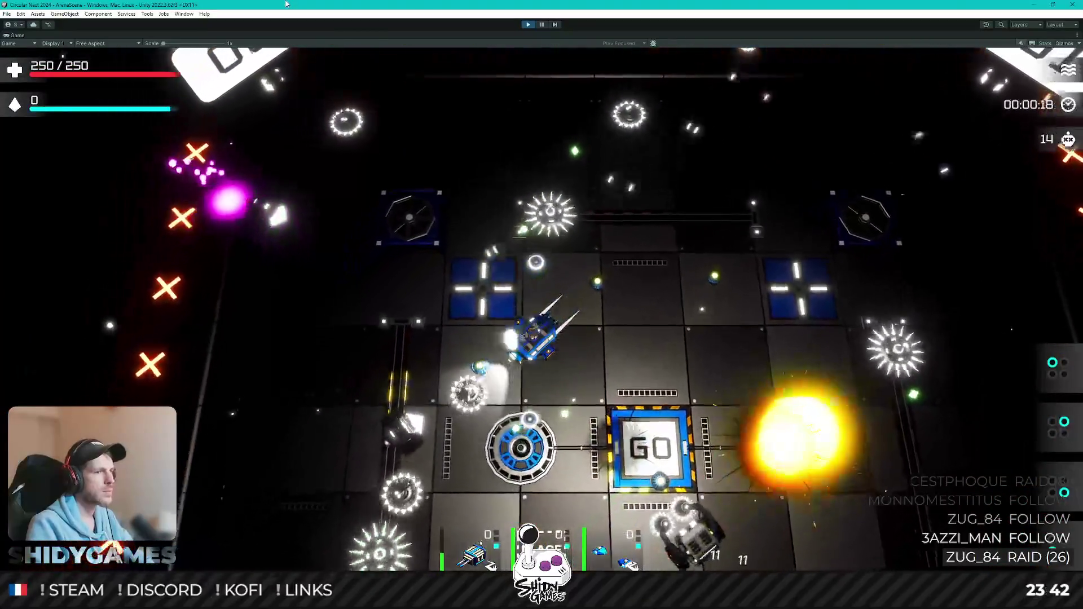
{"action": "key", "text": "Return"}
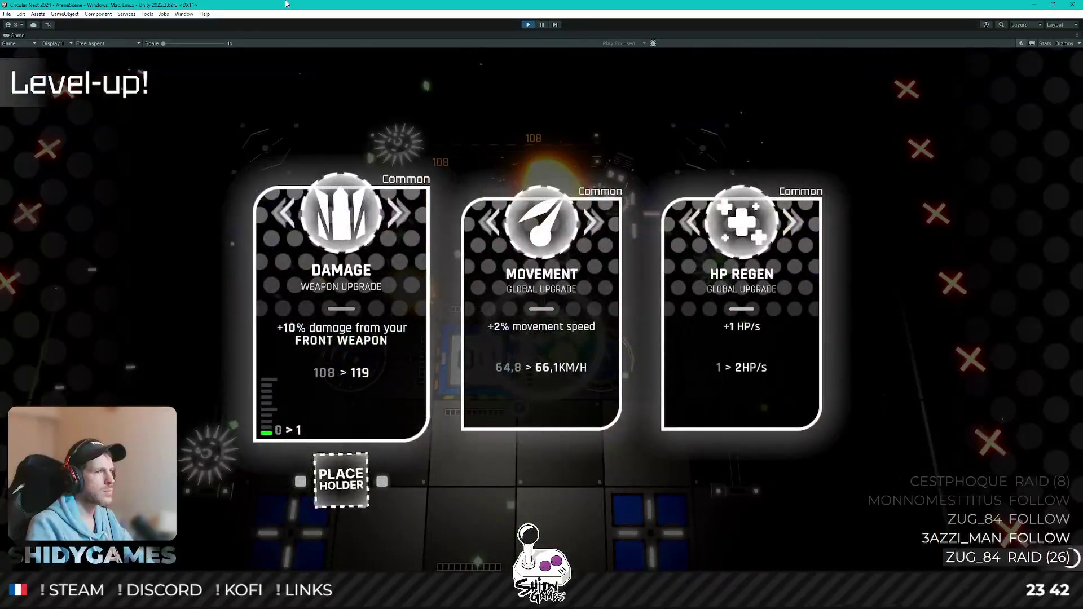
{"action": "key", "text": "Return"}
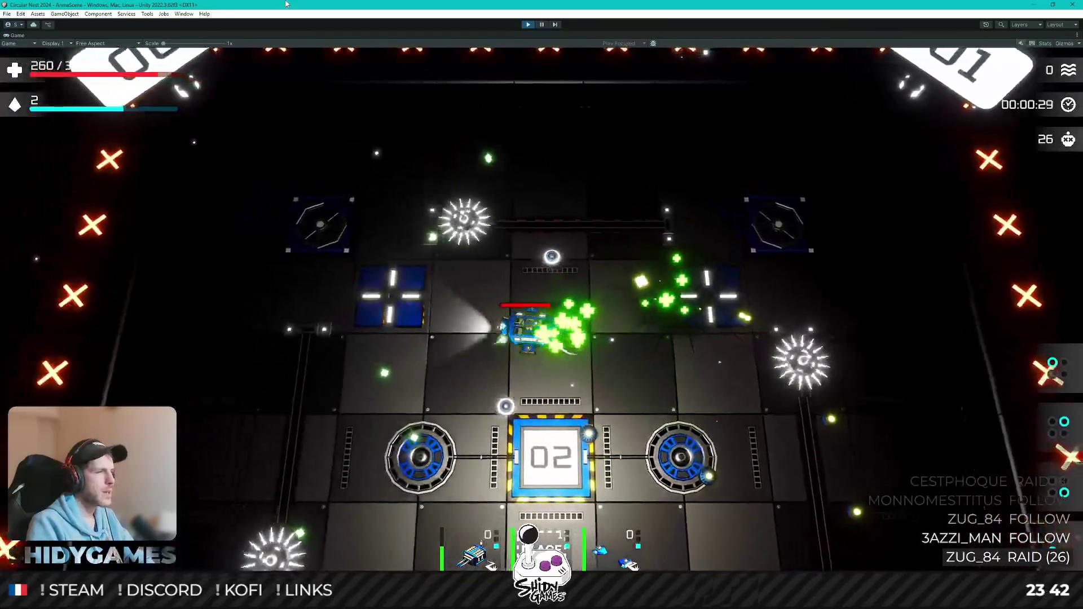
{"action": "key", "text": "Left"}
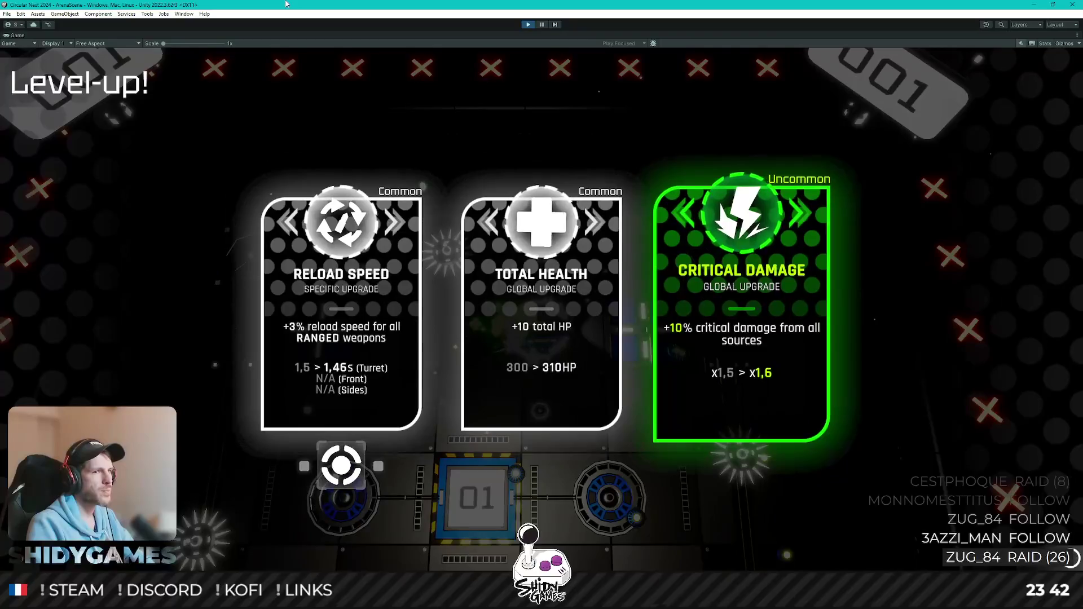
{"action": "key", "text": "Return"}
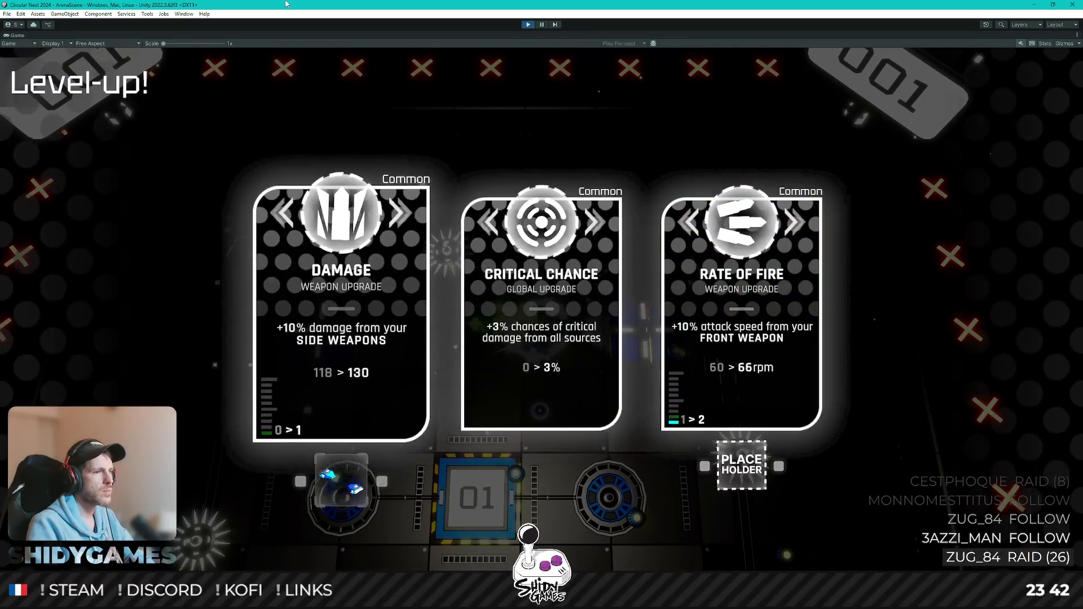
{"action": "key", "text": "Left"}
{"action": "key", "text": "Left"}
{"action": "key", "text": "Return"}
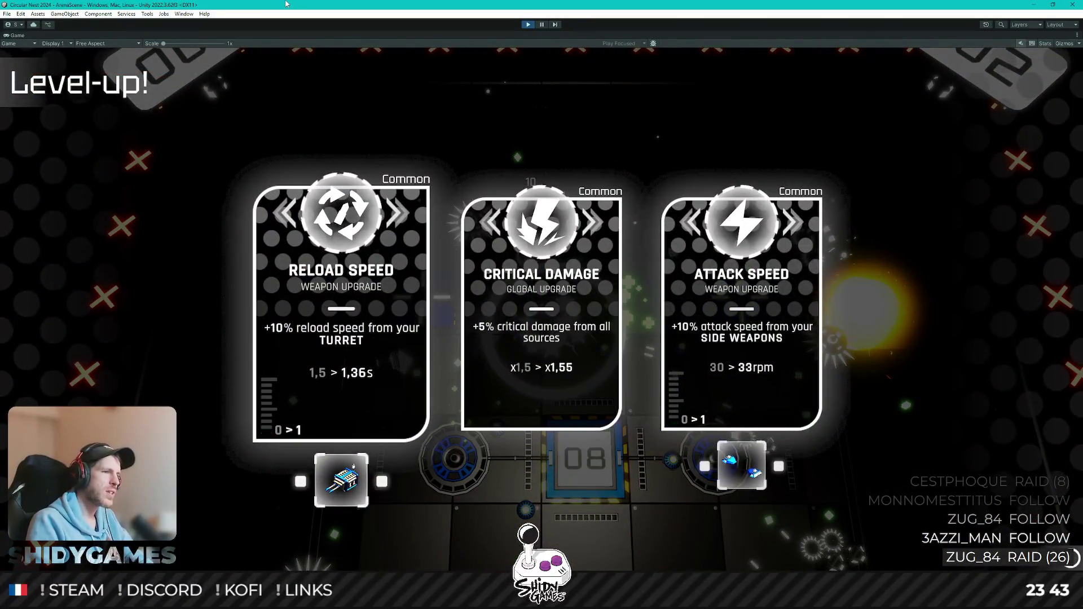
Turn on the Stats overlay, then take the Critical Damage and front-weapon Damage upgrades
{"action": "left_click", "coordinate": [1046, 43]}
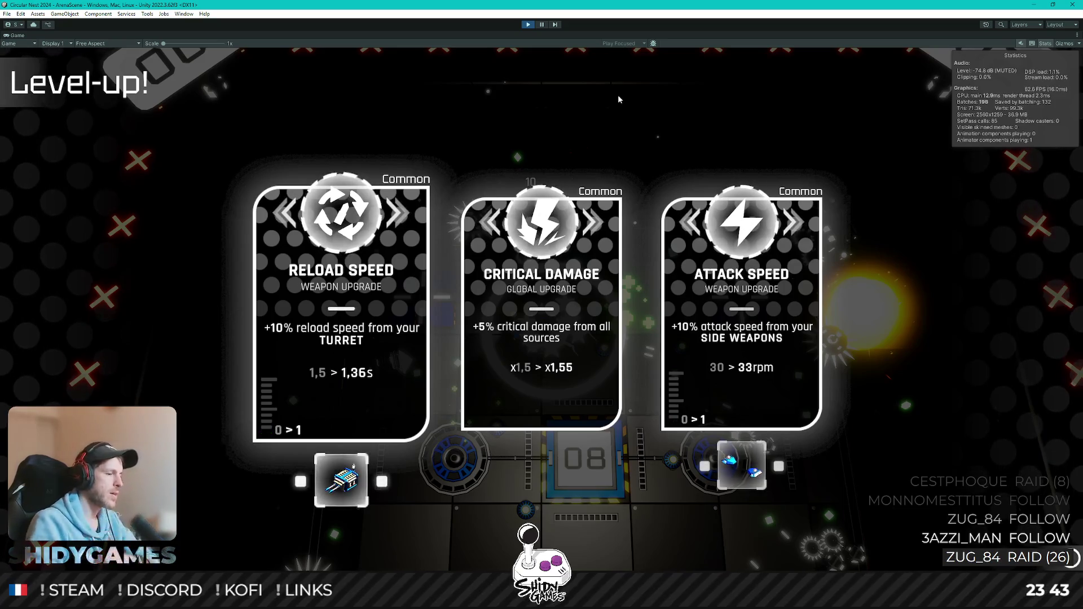
{"action": "key", "text": "Left"}
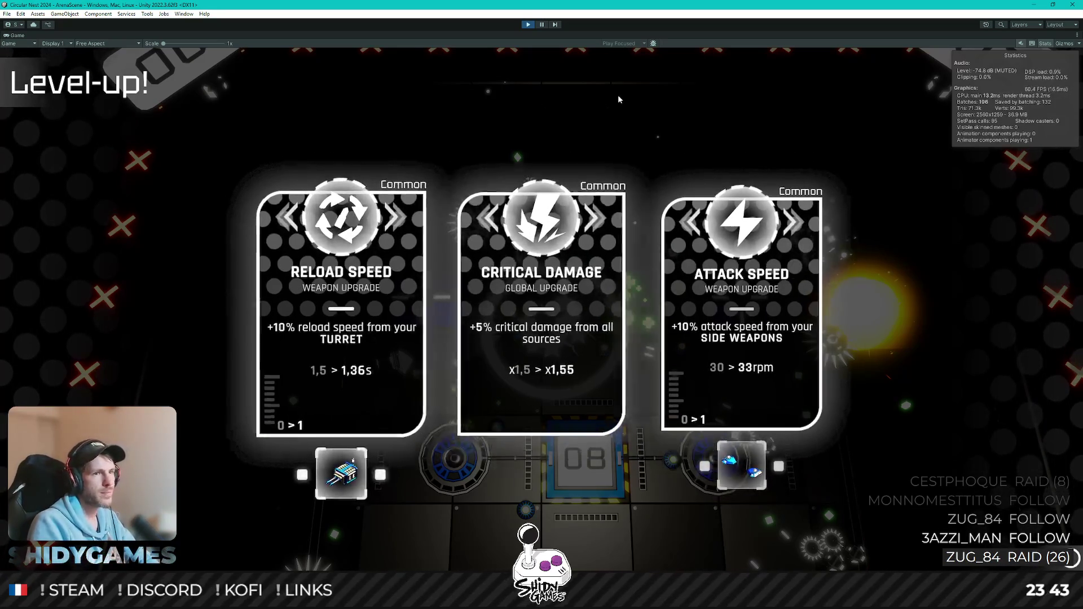
{"action": "key", "text": "Left"}
{"action": "key", "text": "Return"}
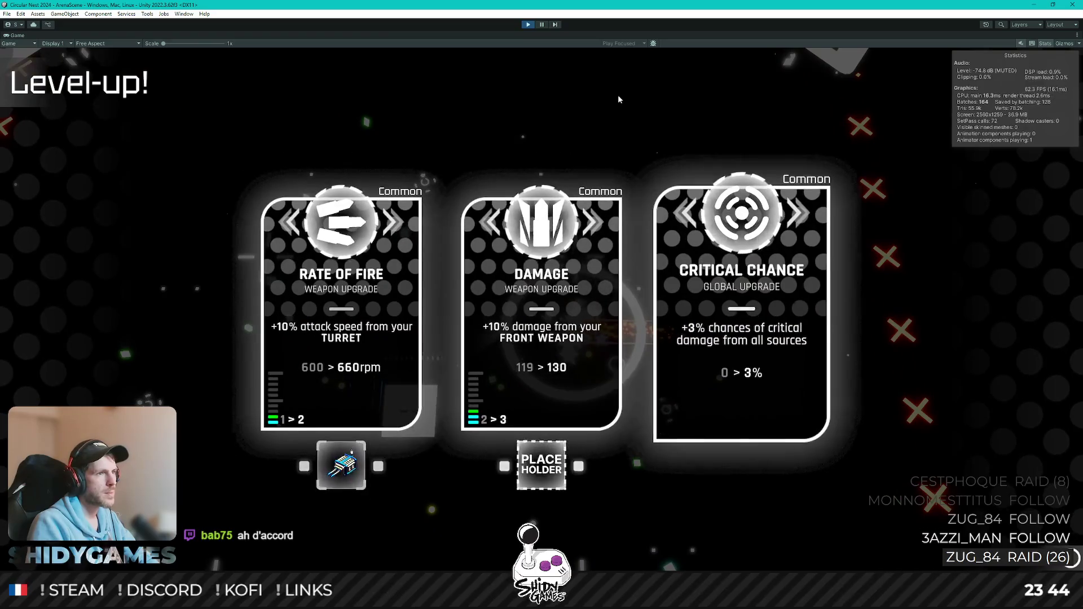
{"action": "key", "text": "Return"}
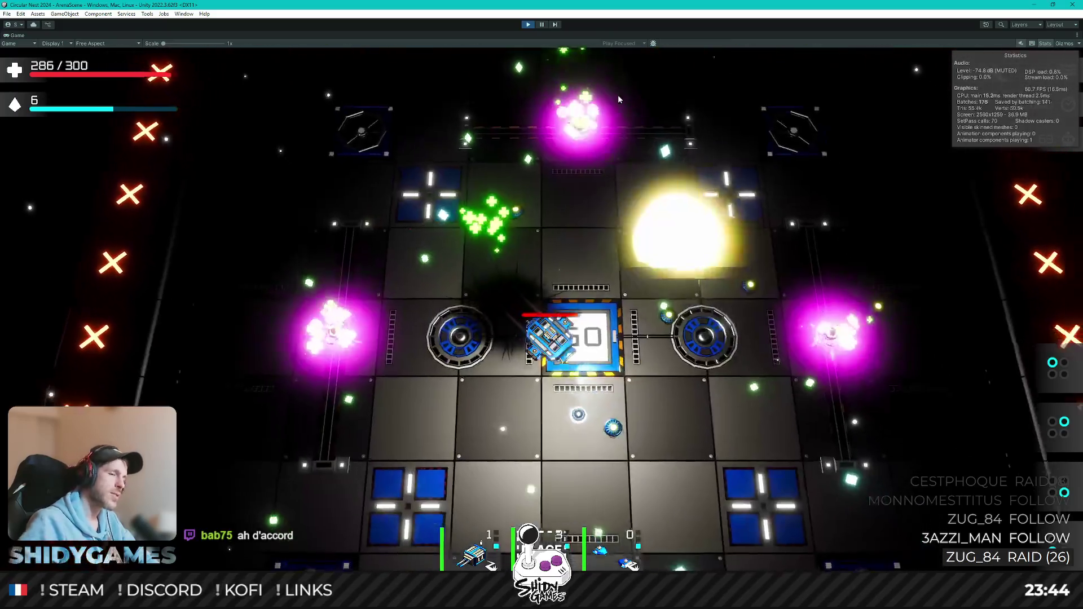
Steer the ship around the arena and take the melee Attack Speed upgrade
{"action": "key", "text": "s"}
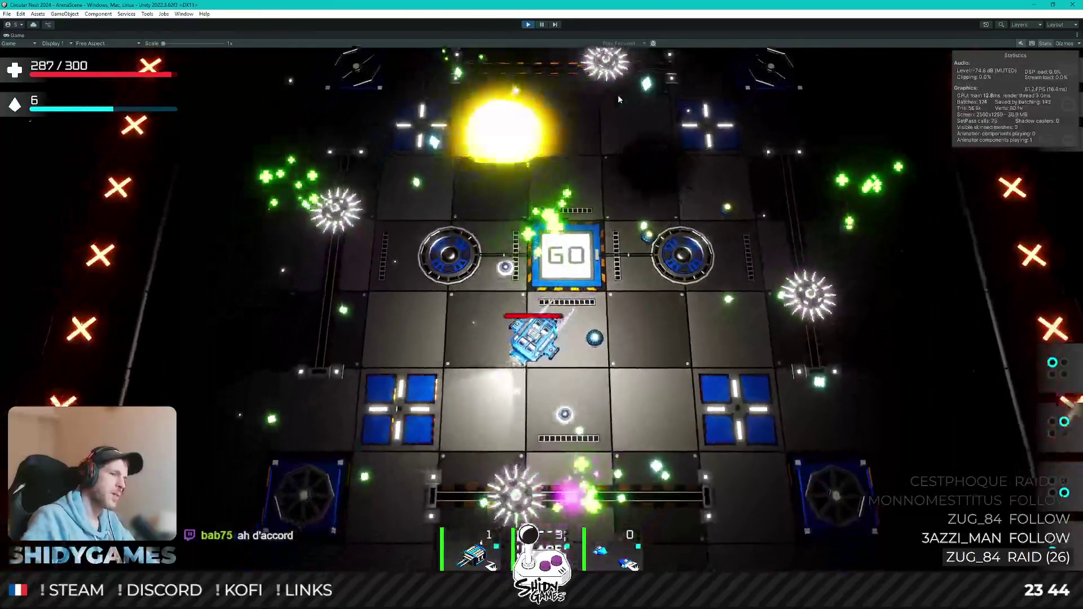
{"action": "key", "text": "a"}
{"action": "key", "text": "w"}
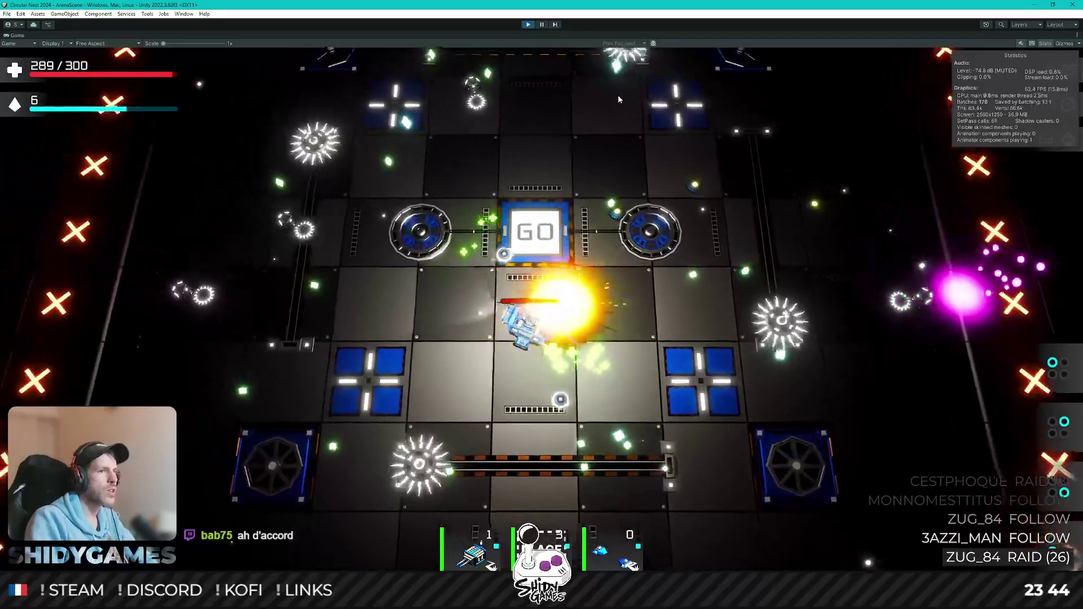
{"action": "key", "text": "d"}
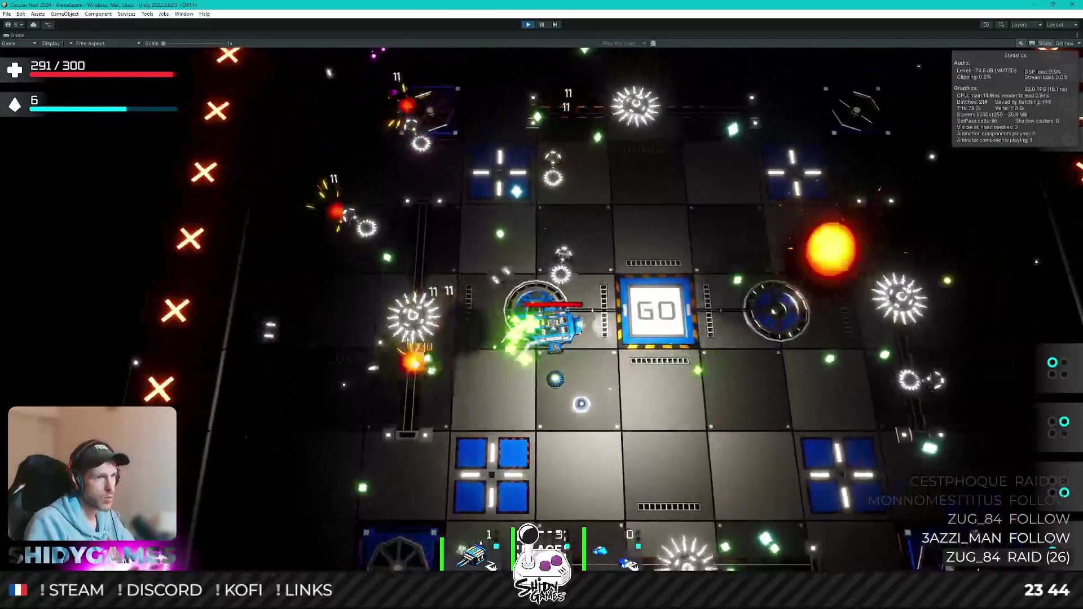
{"action": "key", "text": "w"}
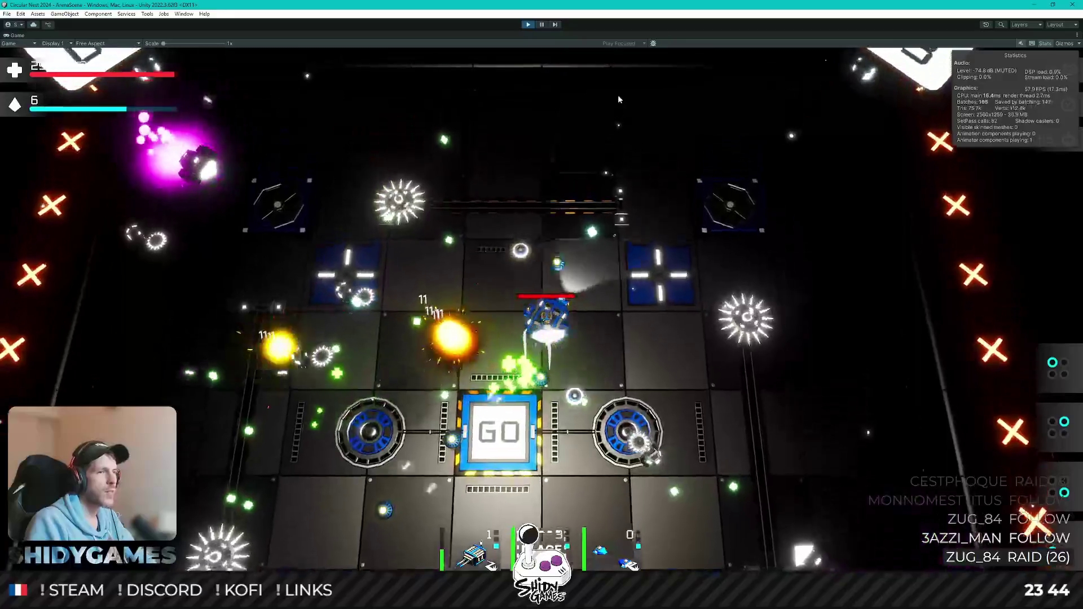
{"action": "key", "text": "d"}
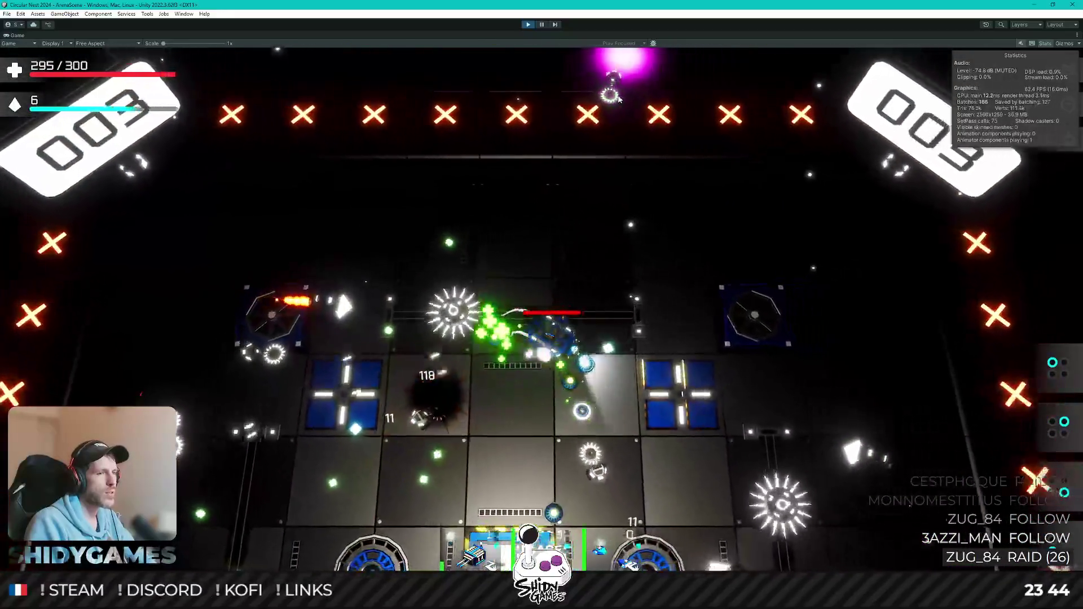
{"action": "key", "text": "s"}
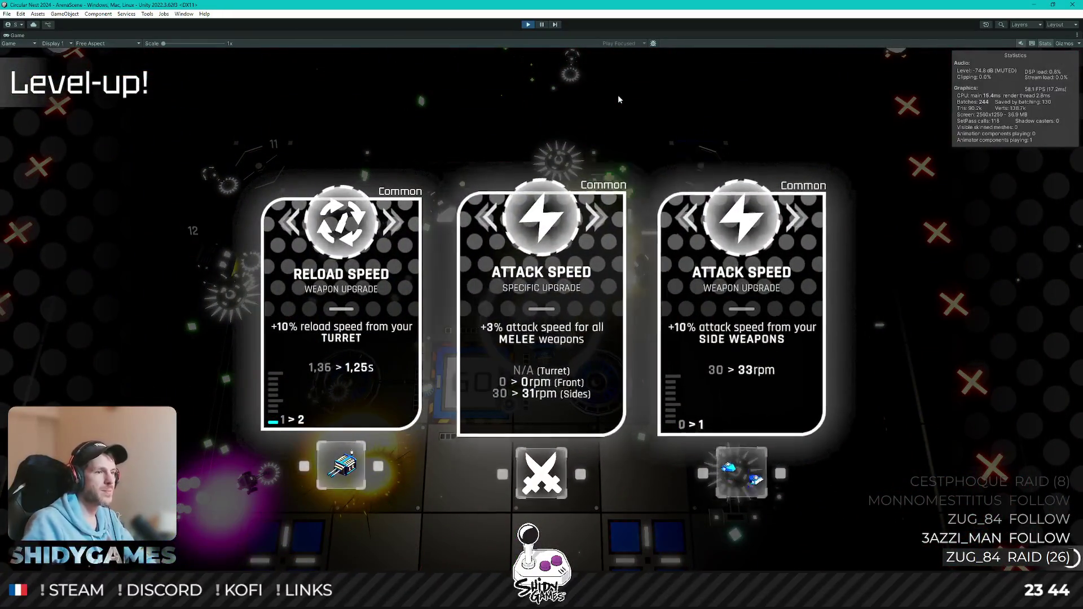
{"action": "key", "text": "d"}
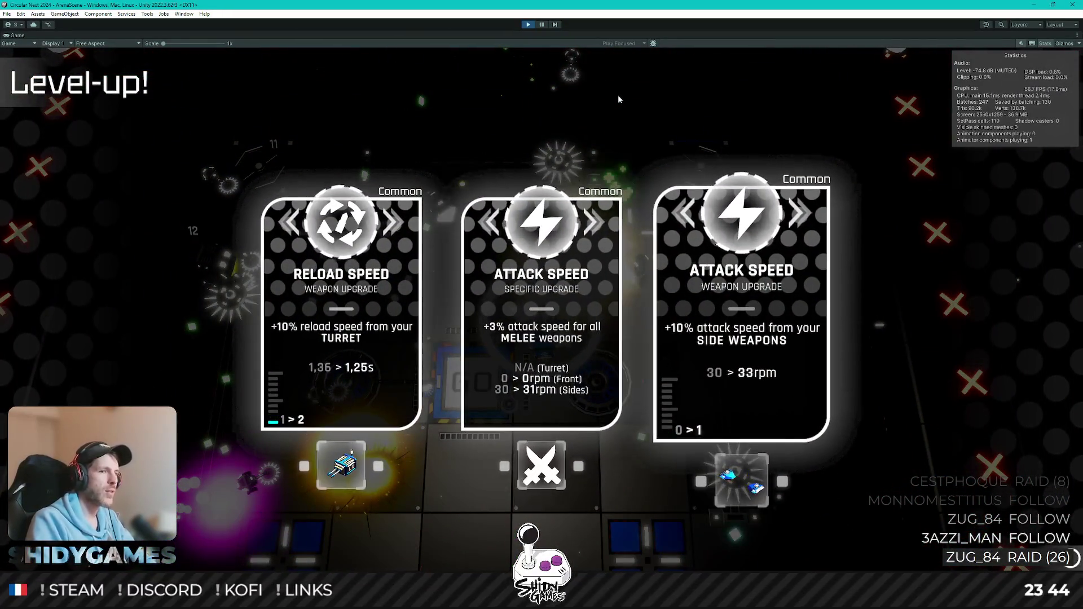
{"action": "key", "text": "a"}
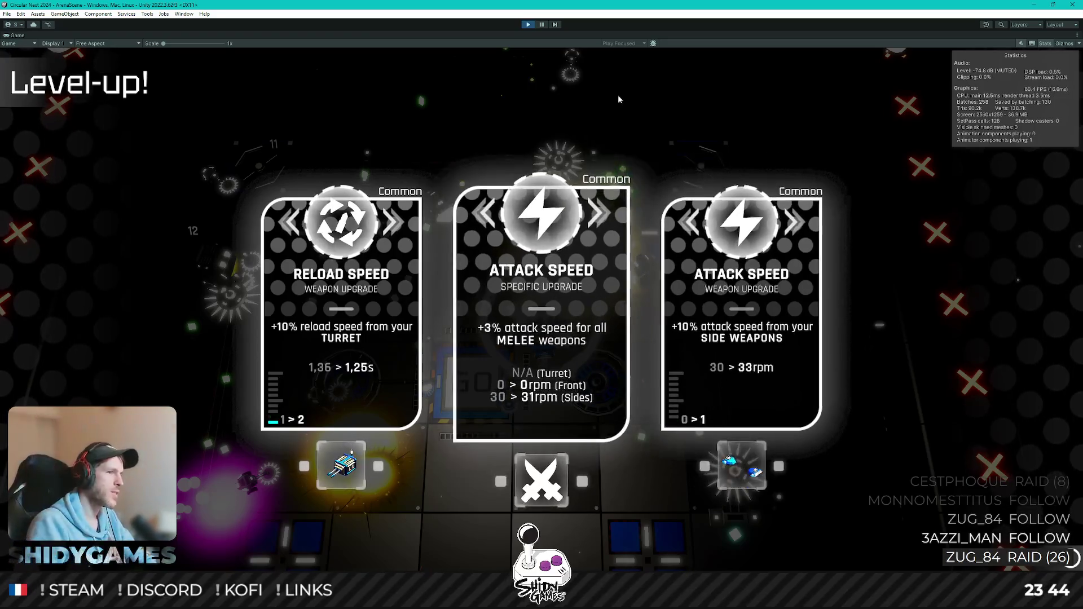
{"action": "key", "text": "d"}
{"action": "key", "text": "a"}
{"action": "key", "text": "space"}
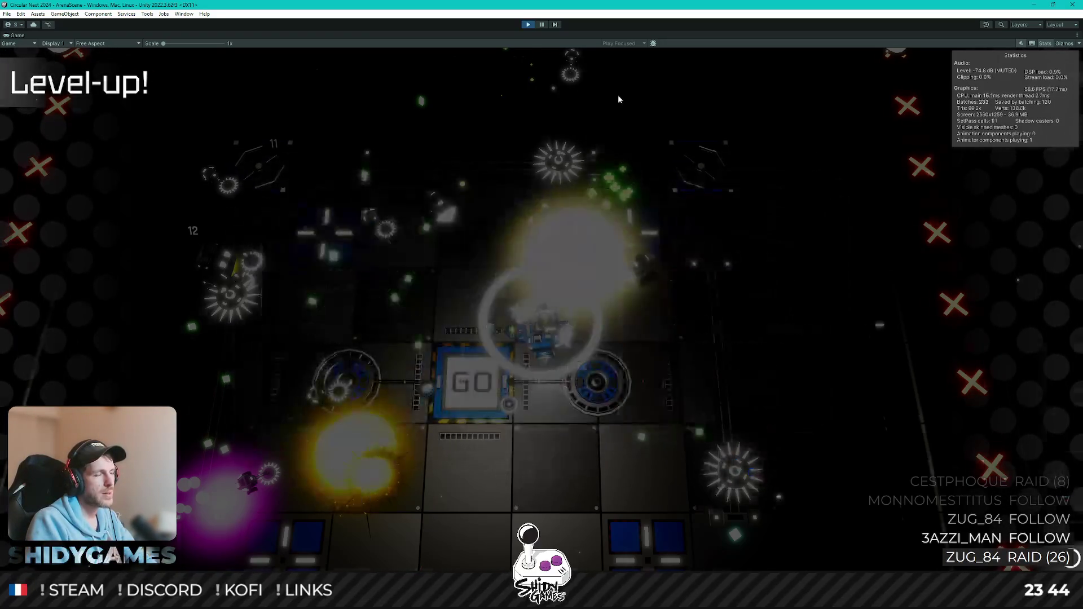
Keep steering, then take the side-weapon Reload Speed and side-weapon Attack Speed upgrades
{"action": "key", "text": "d"}
{"action": "key", "text": "s"}
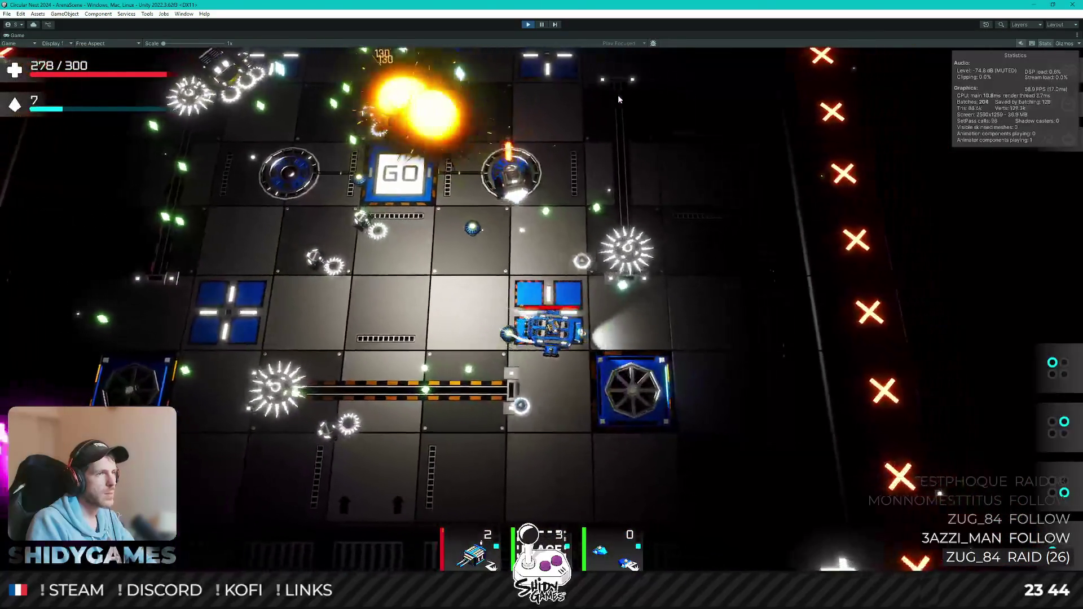
{"action": "key", "text": "d"}
{"action": "key", "text": "w"}
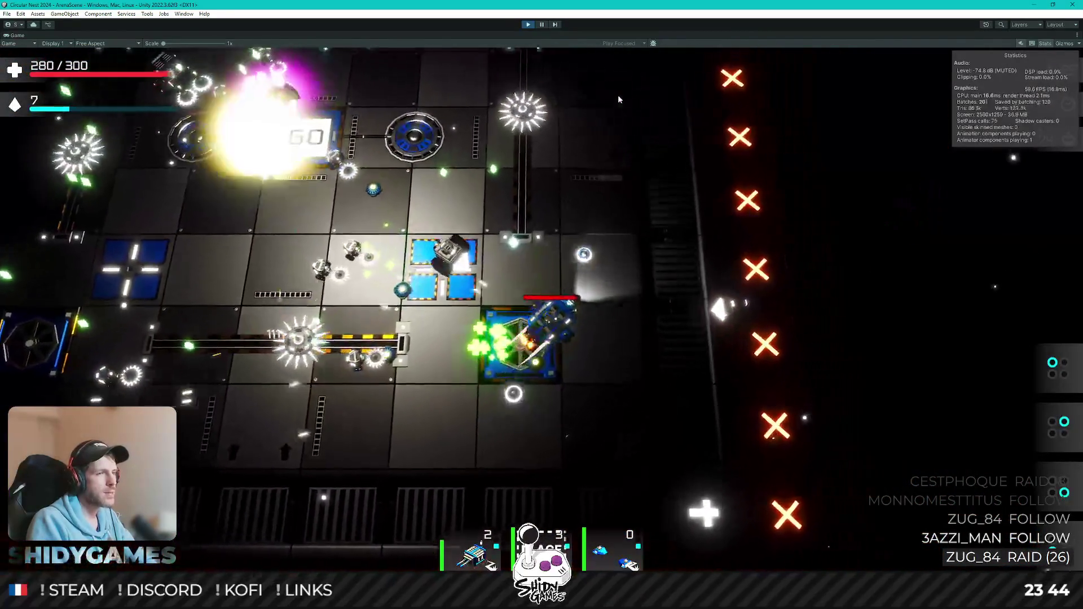
{"action": "key", "text": "w"}
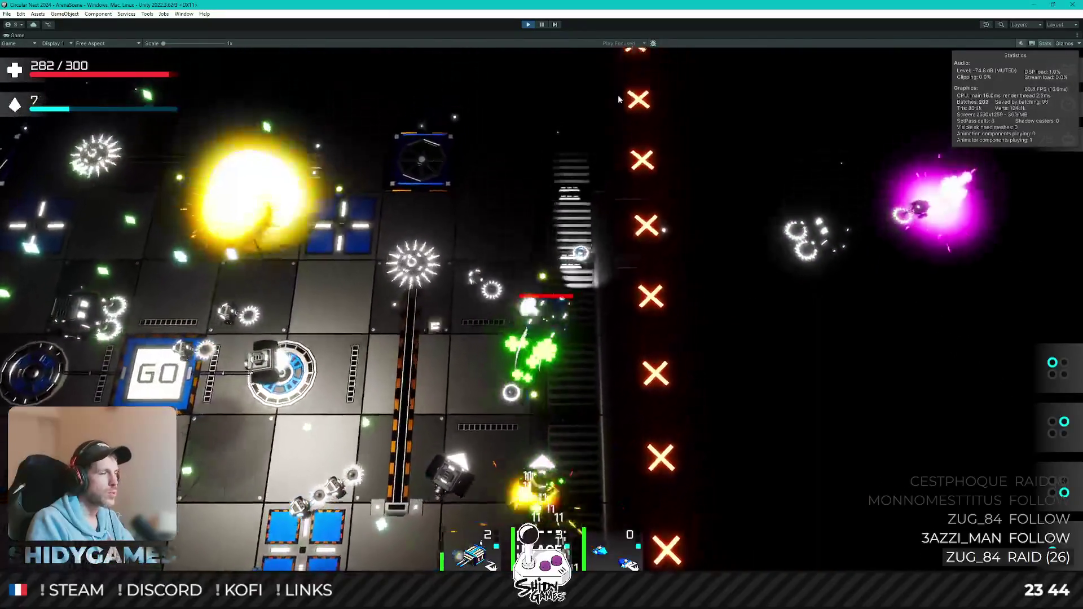
{"action": "key", "text": "a"}
{"action": "key", "text": "w"}
{"action": "key", "text": "a"}
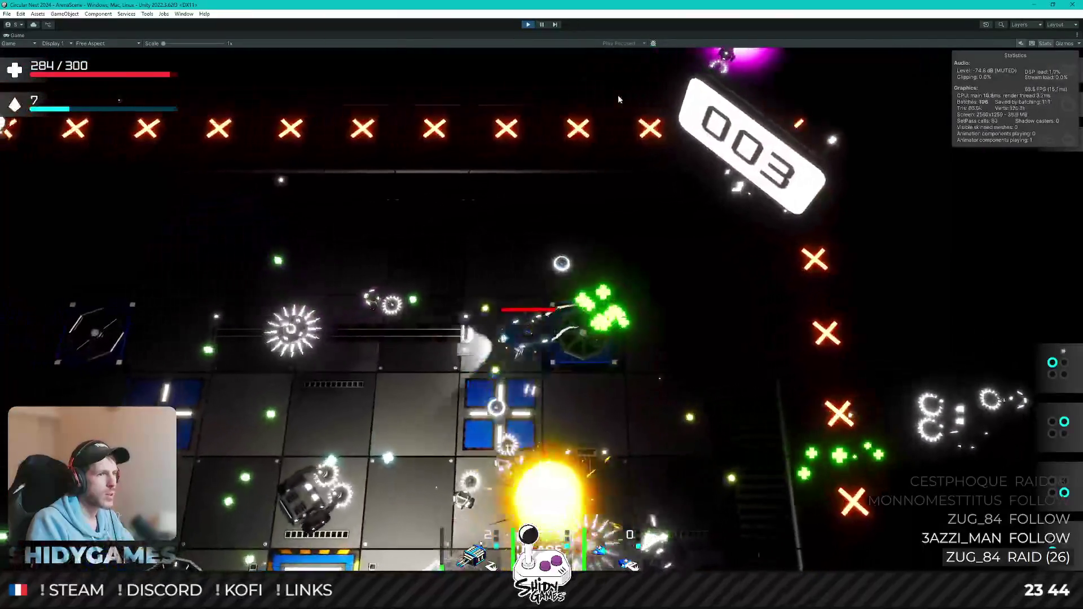
{"action": "key", "text": "s"}
{"action": "key", "text": "a"}
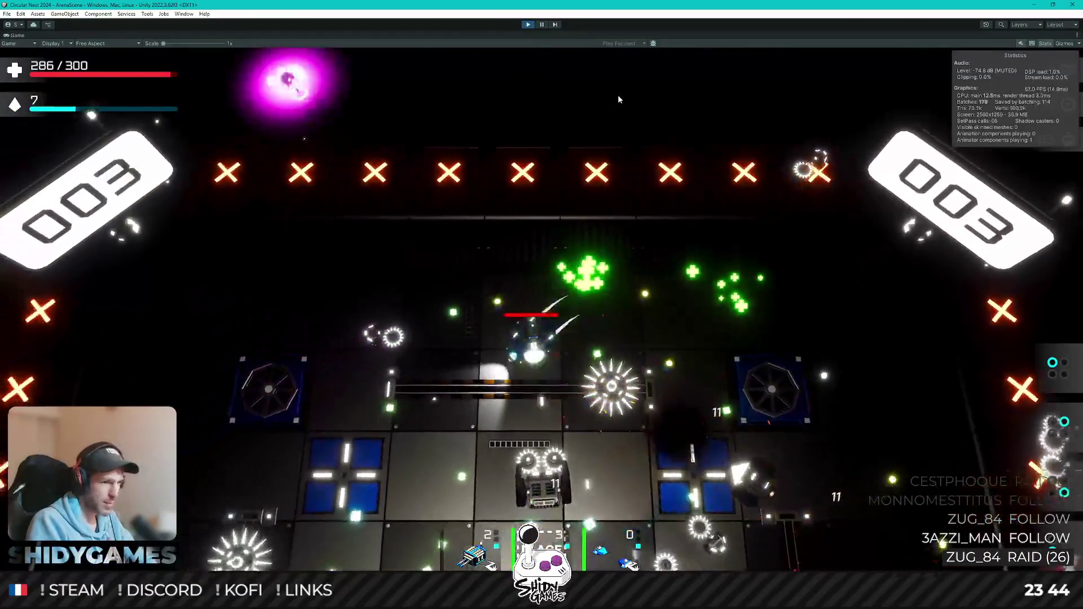
{"action": "key", "text": "s"}
{"action": "key", "text": "a"}
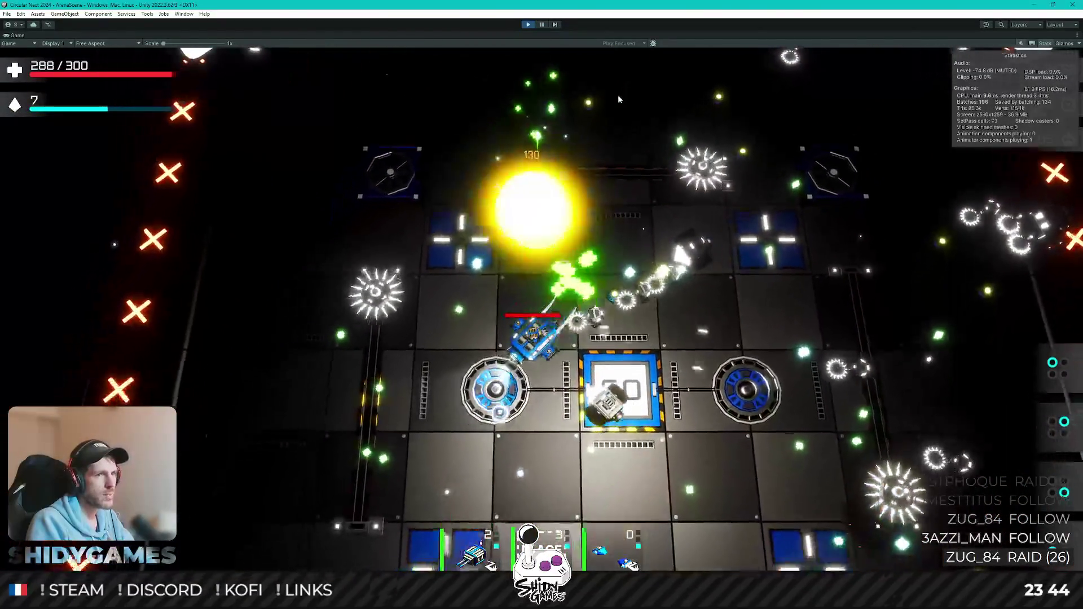
{"action": "key", "text": "d"}
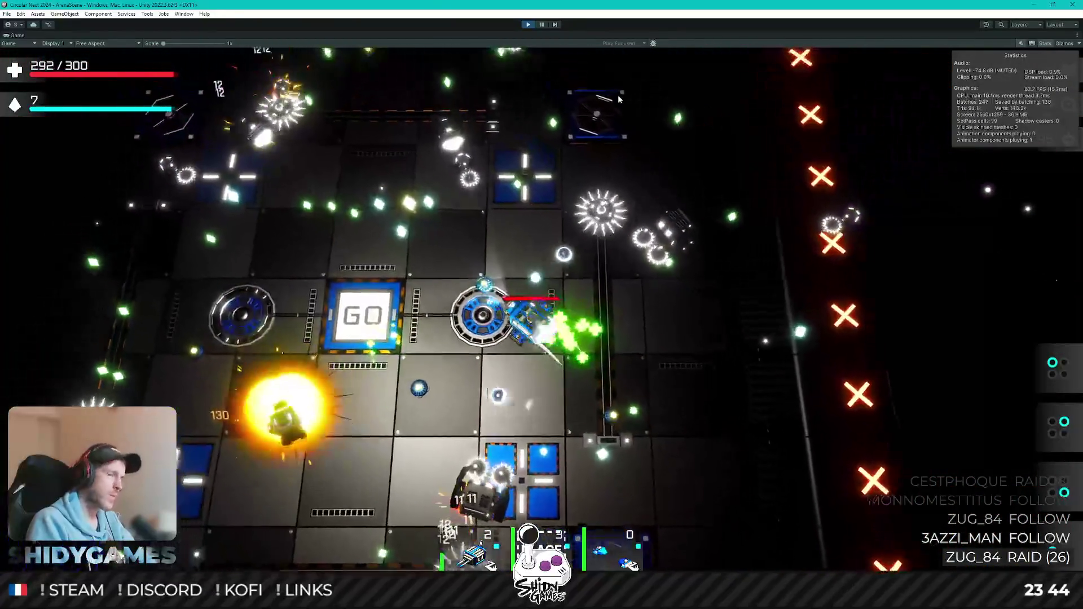
{"action": "key", "text": "d"}
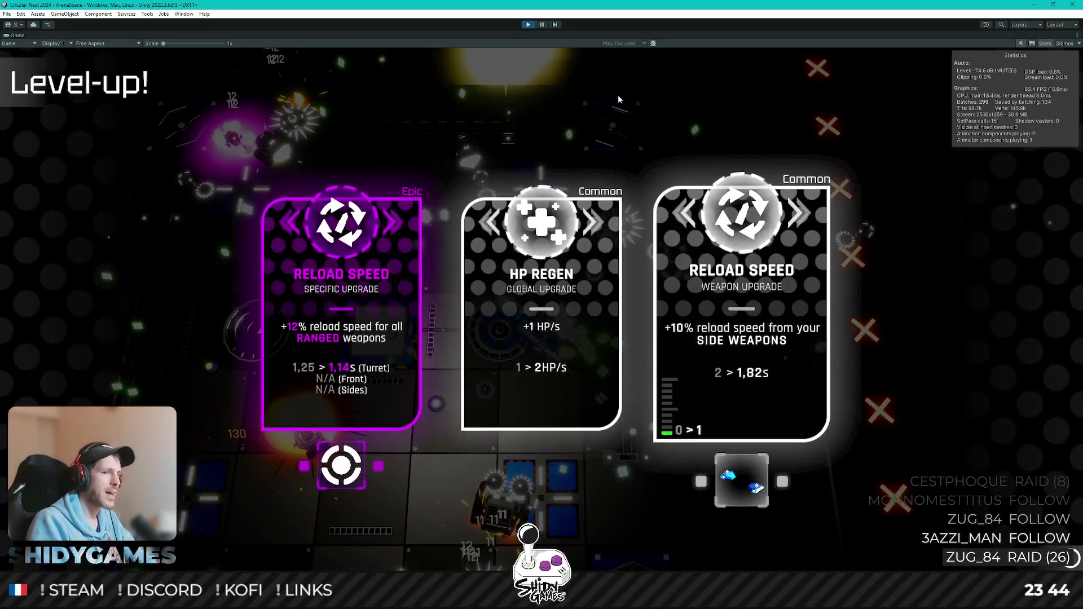
{"action": "key", "text": "space"}
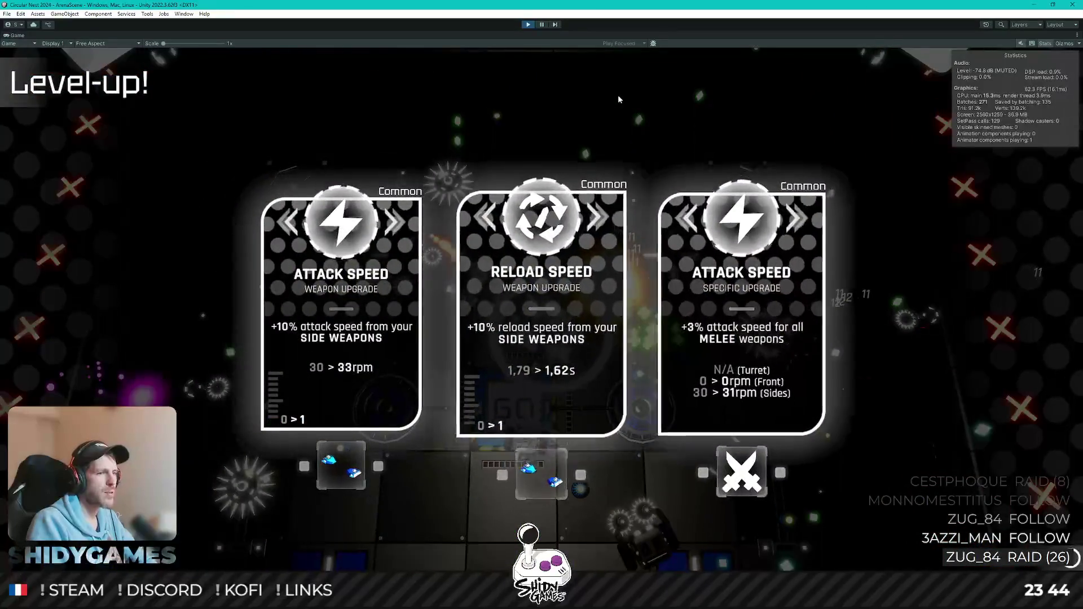
{"action": "key", "text": "space"}
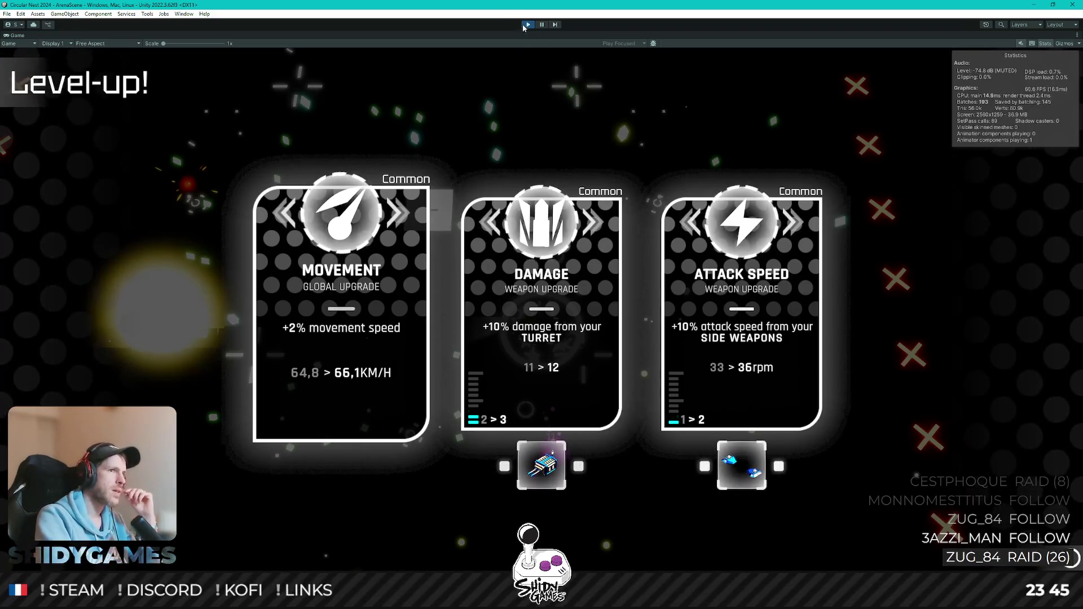
Stop the playtest and inspect VFXGraph_AutoCannonImpact, VFXGraph_Flamethrower and VFXGraph_Burning prefabs
{"action": "key", "text": "ctrl+p"}
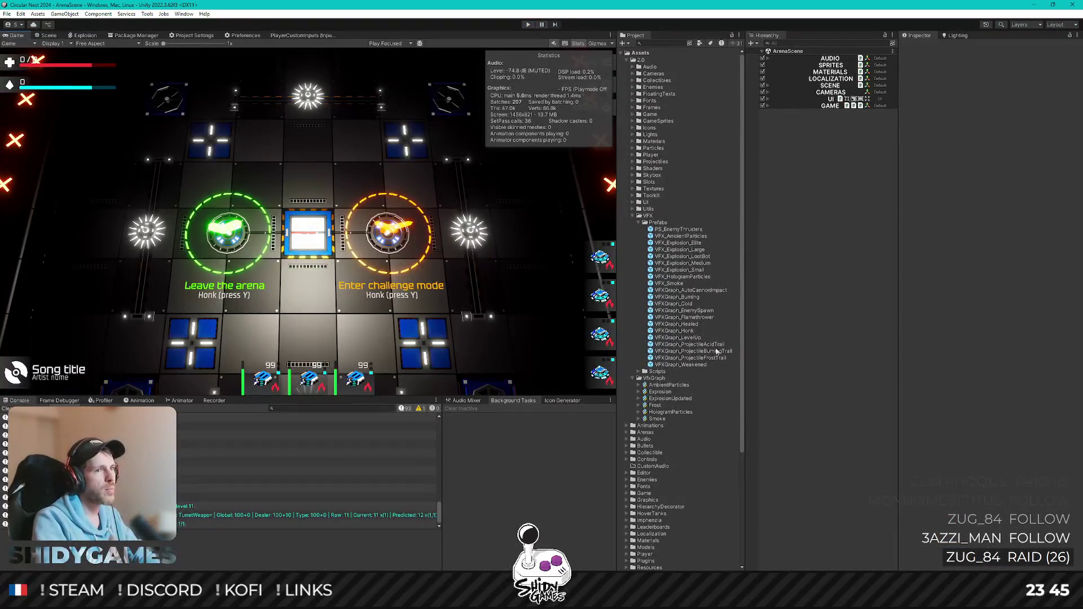
{"action": "left_click", "coordinate": [703, 290]}
{"action": "key", "text": "Down"}
{"action": "key", "text": "Down"}
{"action": "key", "text": "Down"}
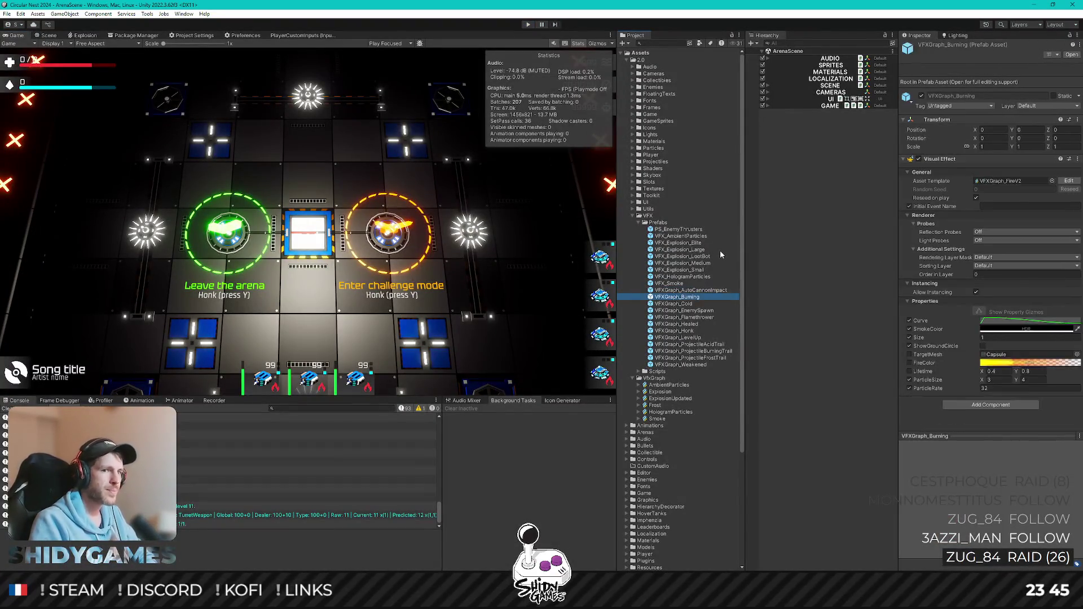
{"action": "key", "text": "Up"}
{"action": "key", "text": "Up"}
{"action": "key", "text": "Up"}
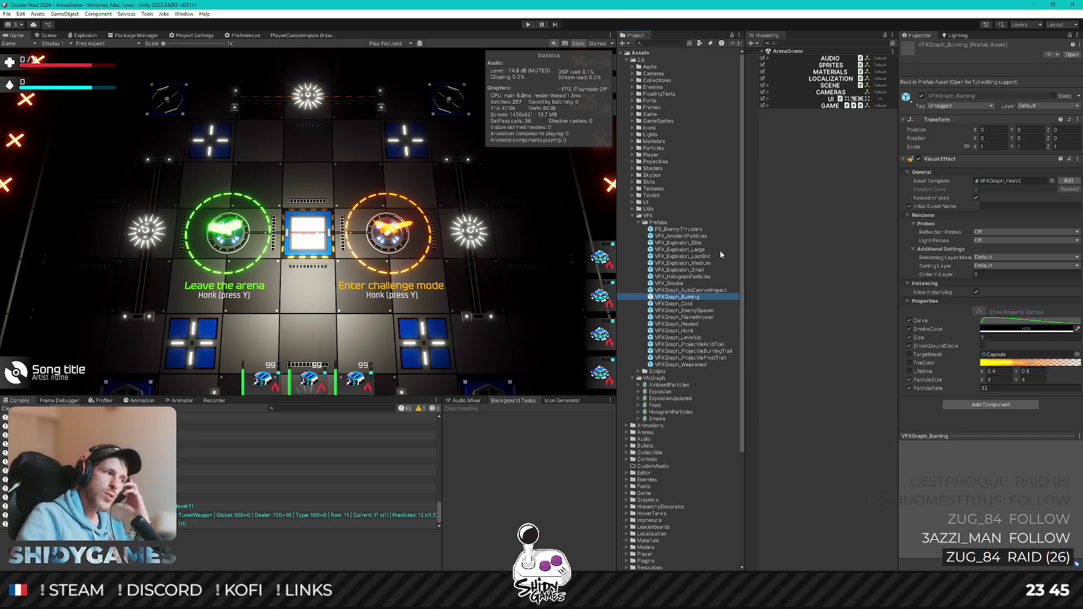
Glance at Rider, then return to Unity's Explosion VFX graph tab
{"action": "key", "text": "alt+Tab"}
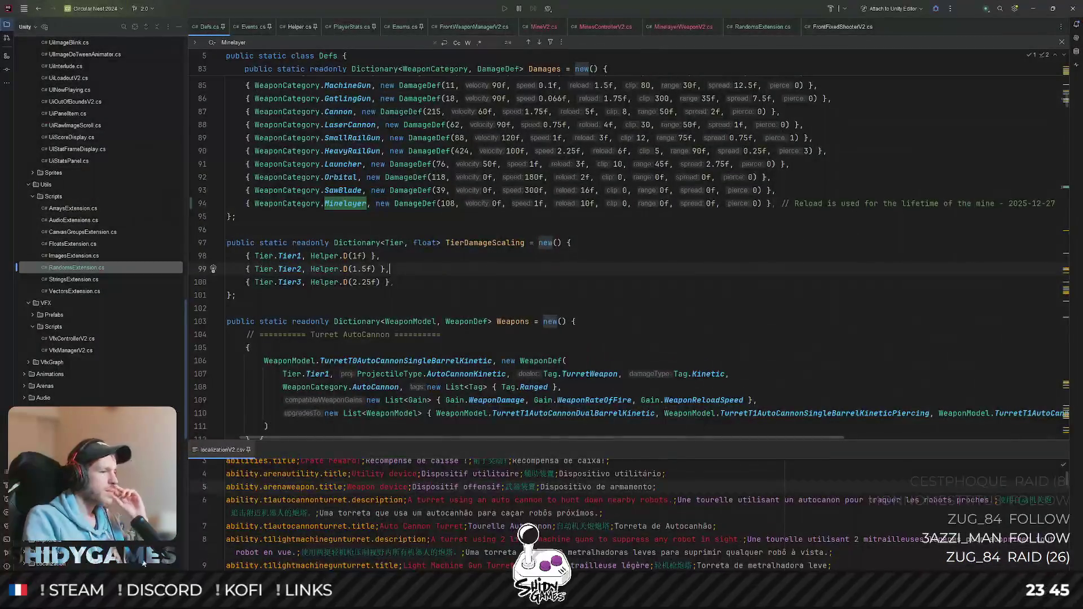
{"action": "key", "text": "alt+Tab"}
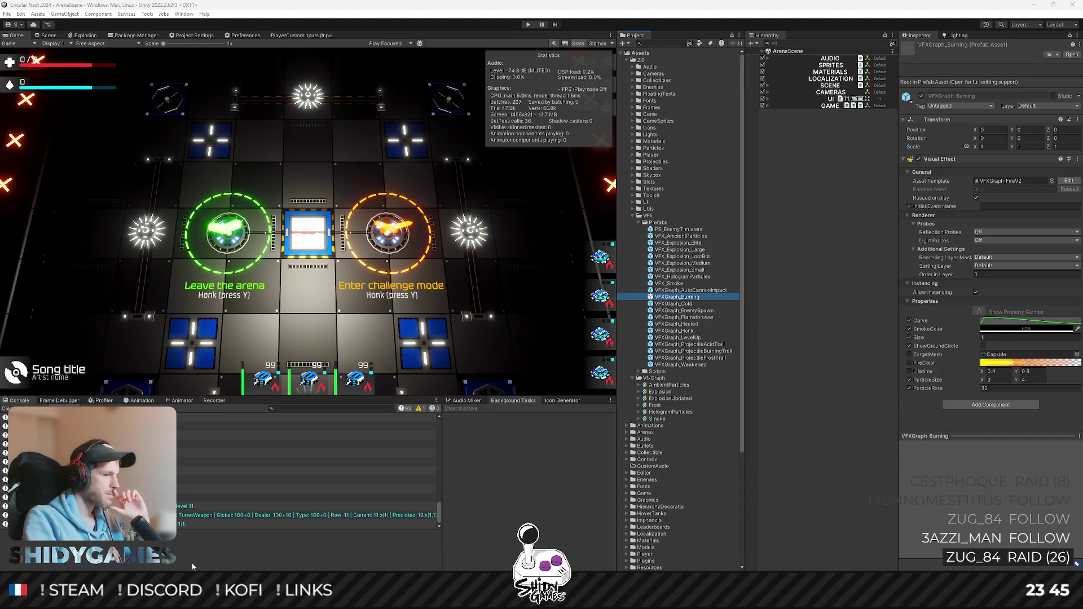
{"action": "mouse_move", "coordinate": [256, 599]}
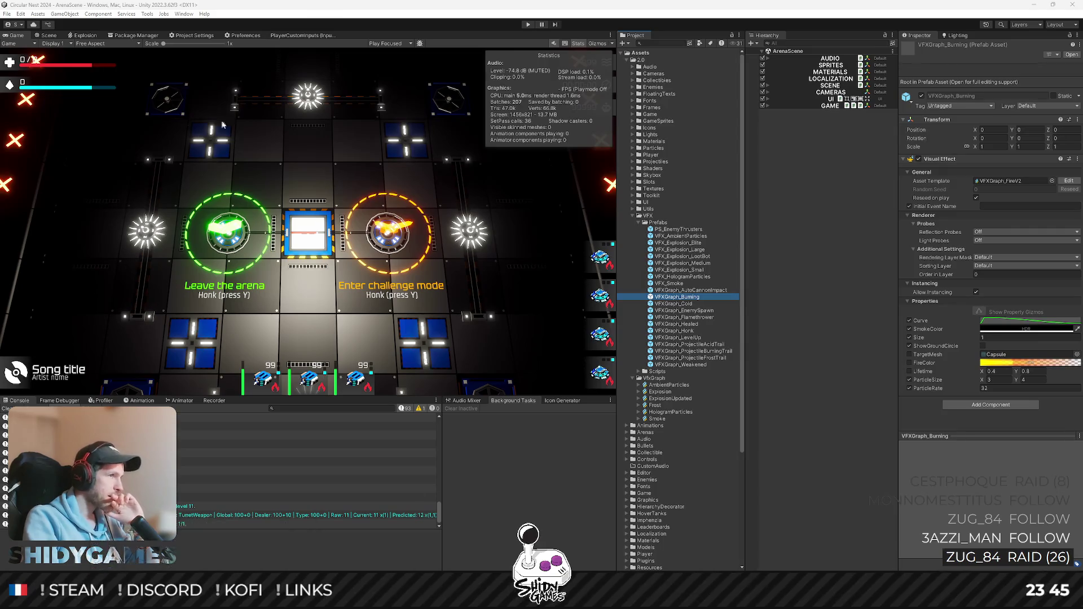
{"action": "left_click", "coordinate": [86, 37]}
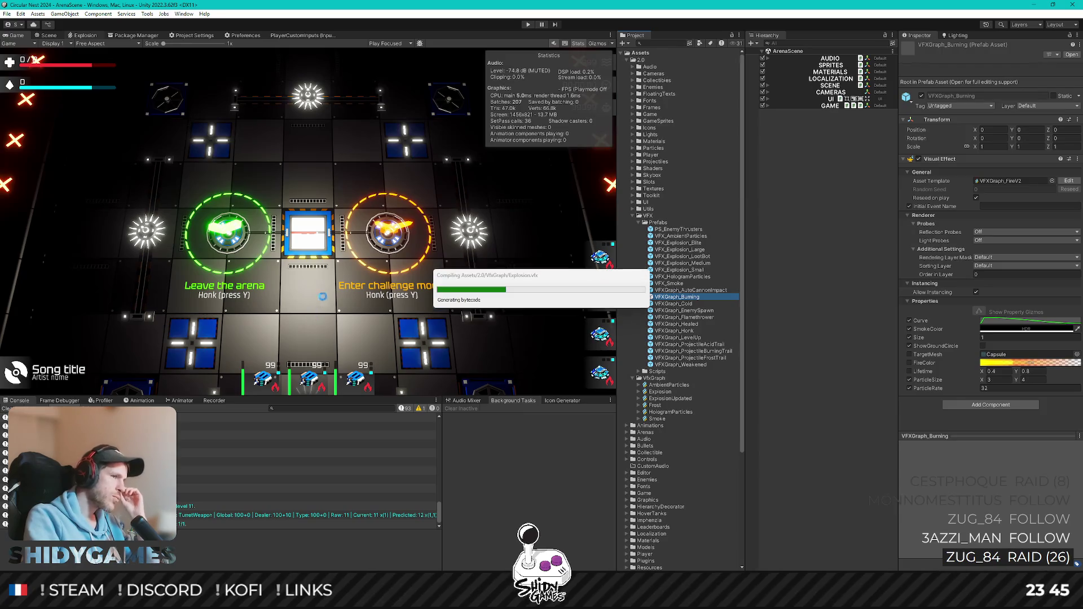
Wire an OnPlay Event node into the Fire spawn's Start input, then delete it
{"action": "scroll", "coordinate": [387, 167], "scroll_direction": "up", "scroll_amount": 6}
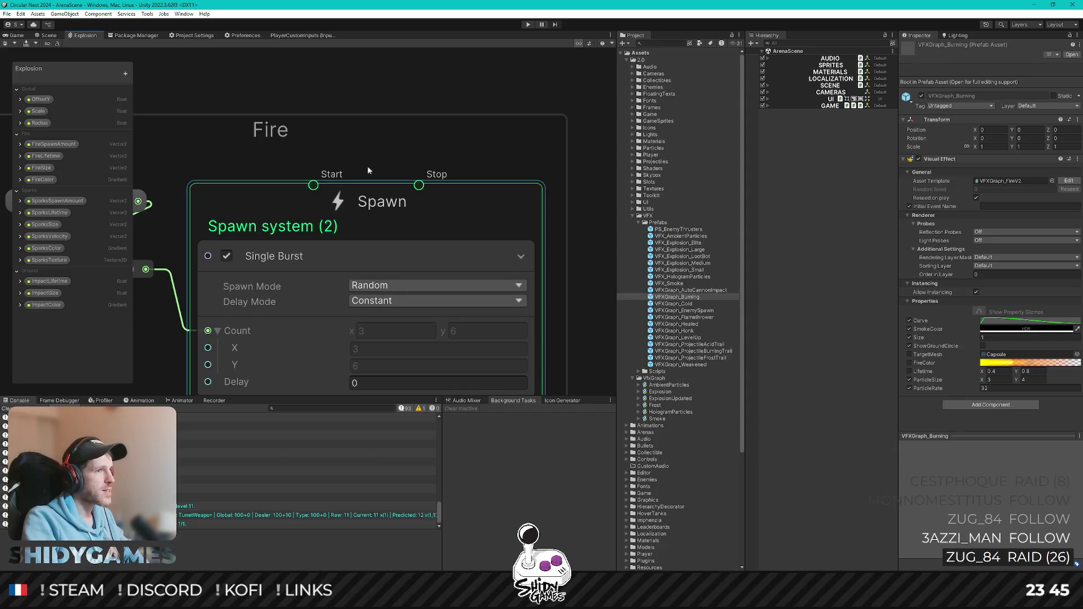
{"action": "scroll", "coordinate": [368, 166], "scroll_direction": "down", "scroll_amount": 6}
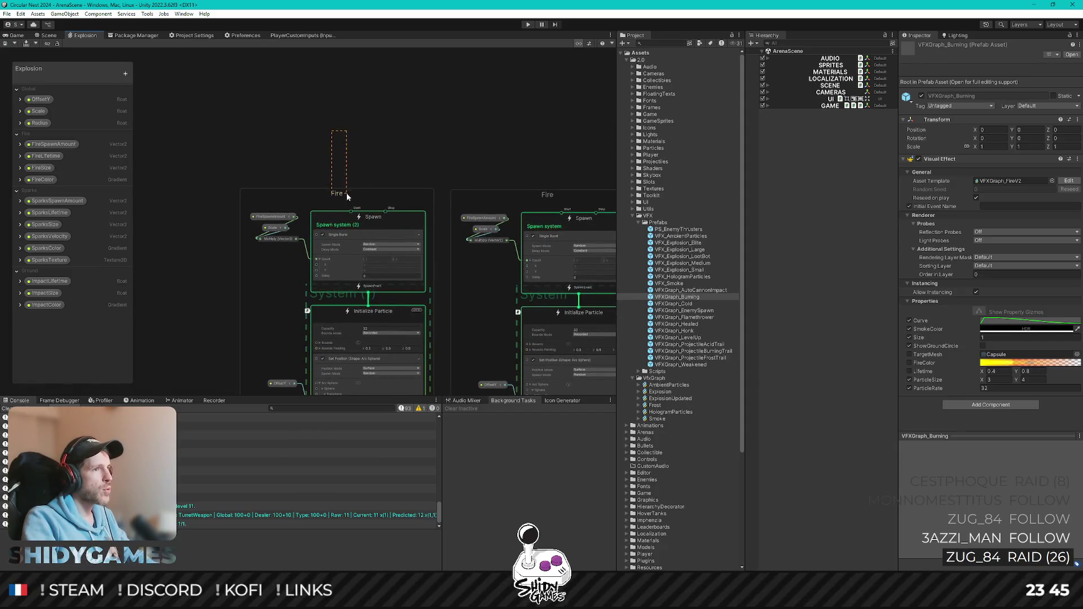
{"action": "left_click_drag", "start_coordinate": [357, 207], "coordinate": [341, 107]}
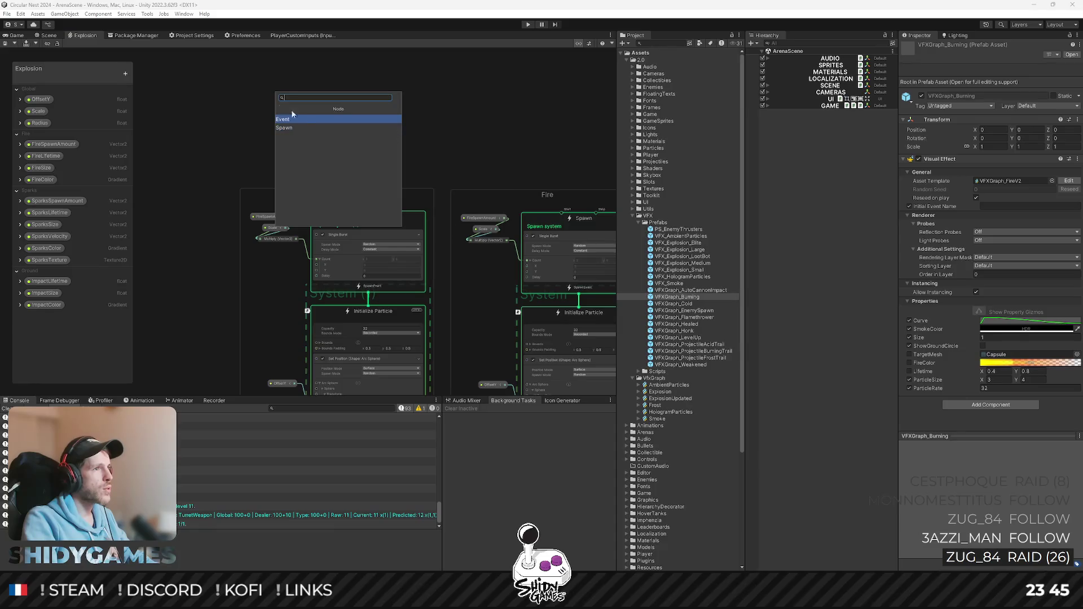
{"action": "left_click", "coordinate": [295, 119]}
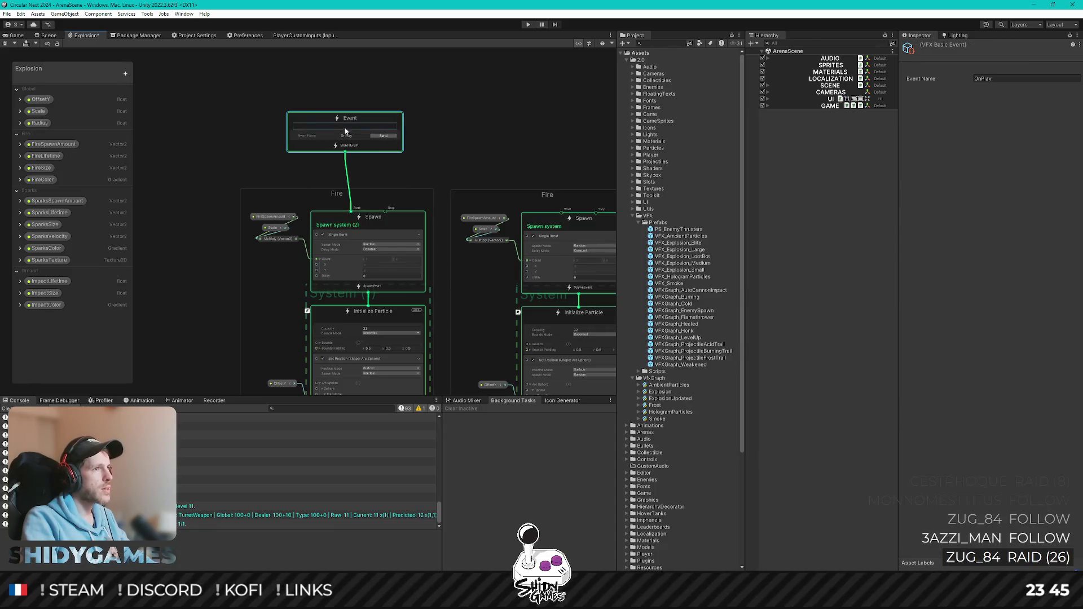
{"action": "scroll", "coordinate": [354, 137], "scroll_direction": "up", "scroll_amount": 2}
{"action": "scroll", "coordinate": [353, 137], "scroll_direction": "up", "scroll_amount": 2}
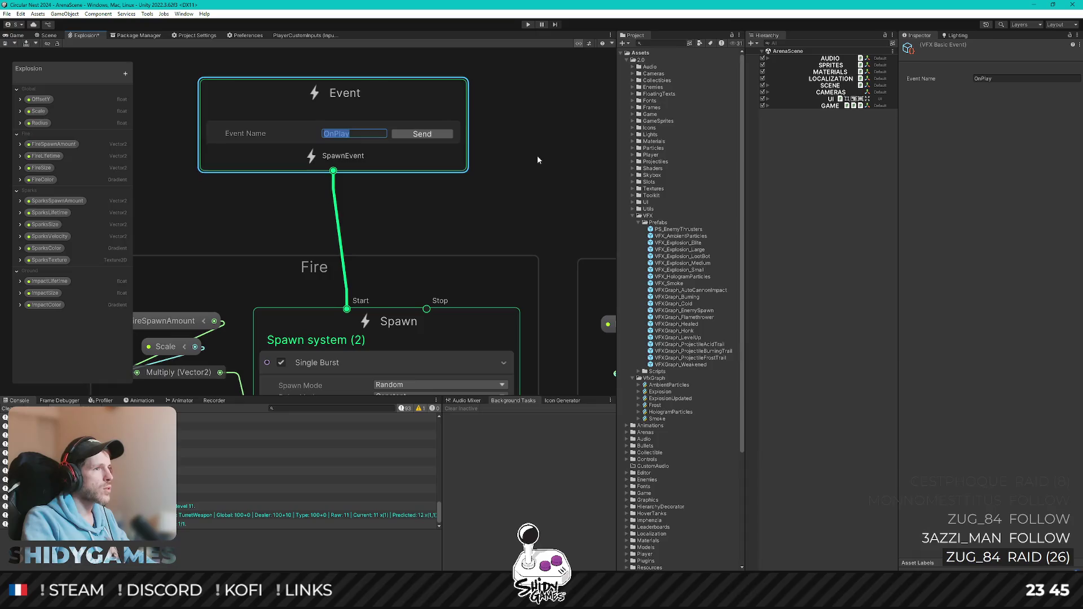
{"action": "key", "text": "Return"}
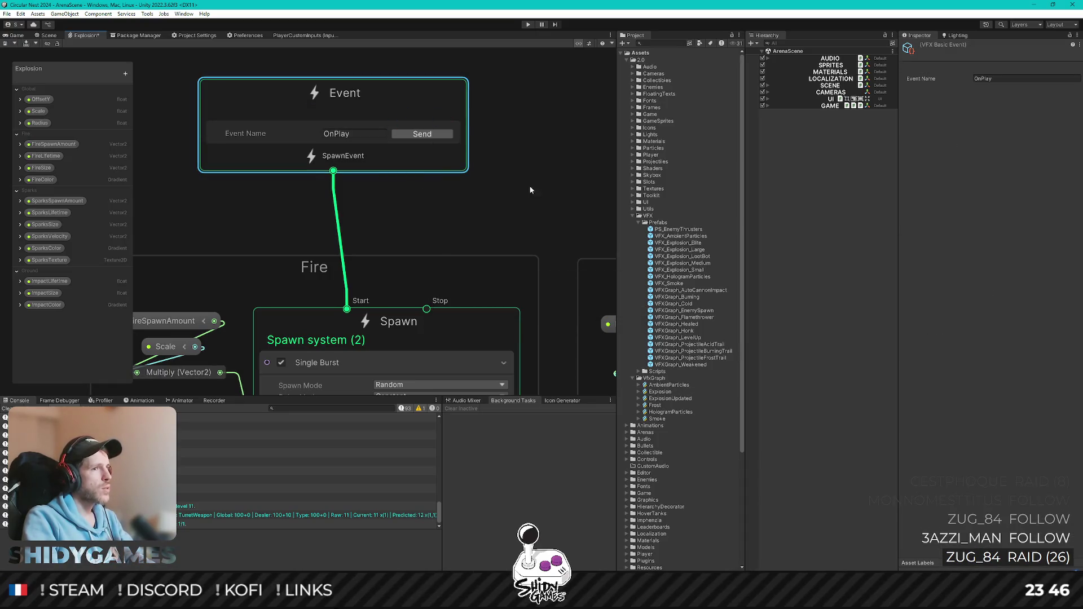
{"action": "key", "text": "Delete"}
{"action": "scroll", "coordinate": [483, 167], "scroll_direction": "down", "scroll_amount": 6}
{"action": "scroll", "coordinate": [409, 98], "scroll_direction": "down", "scroll_amount": 5}
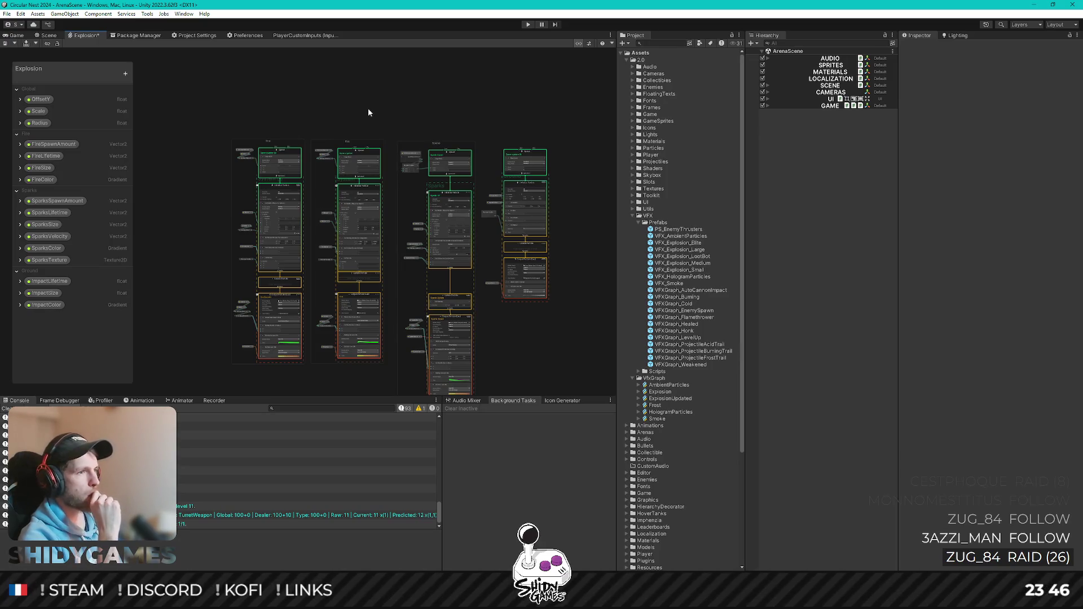
Select the arc-sphere Set Position block and edit the sphere centre's X position
{"action": "scroll", "coordinate": [334, 106], "scroll_direction": "up", "scroll_amount": 6}
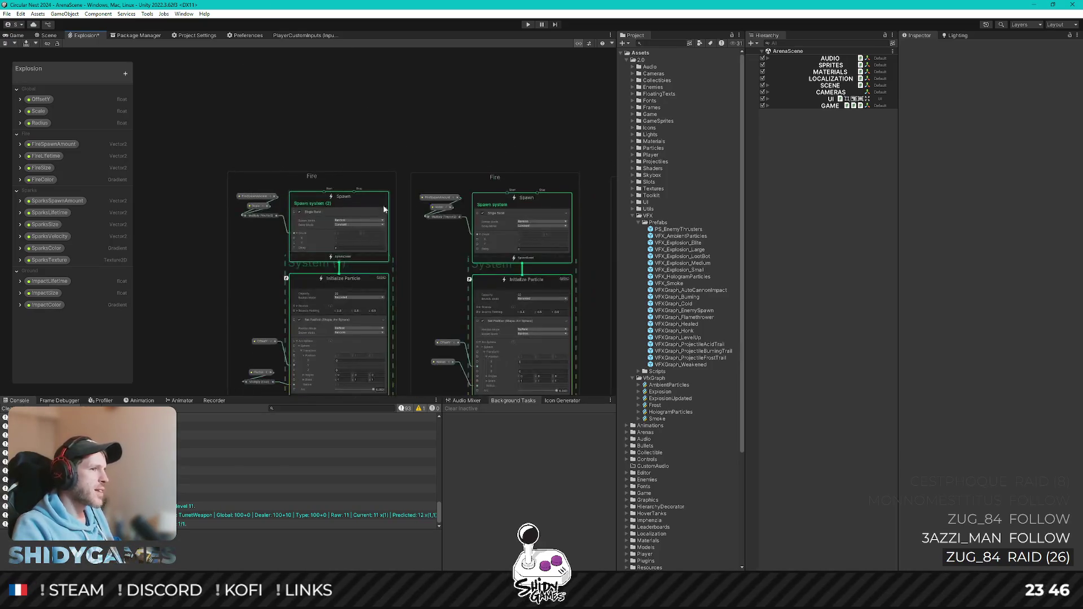
{"action": "scroll", "coordinate": [316, 147], "scroll_direction": "up", "scroll_amount": 3}
{"action": "scroll", "coordinate": [285, 161], "scroll_direction": "up", "scroll_amount": 3}
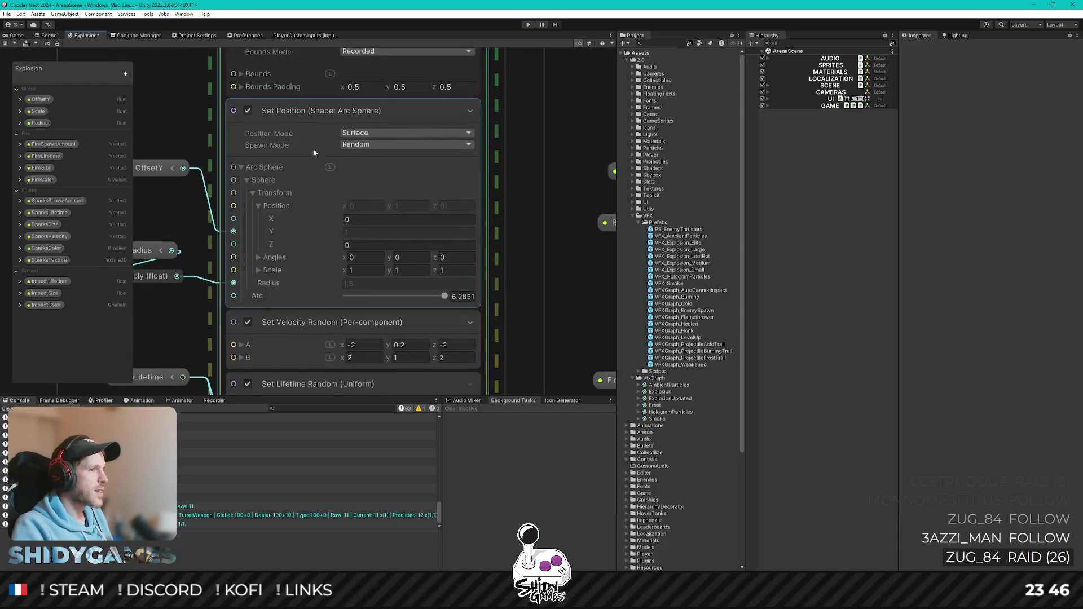
{"action": "left_click", "coordinate": [358, 133]}
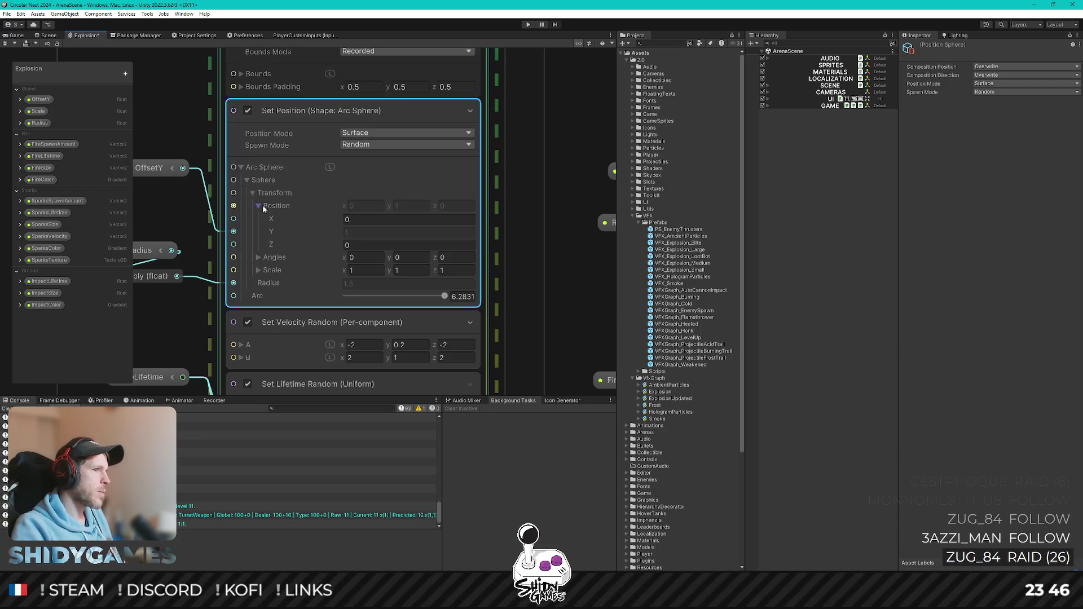
{"action": "left_click", "coordinate": [353, 220]}
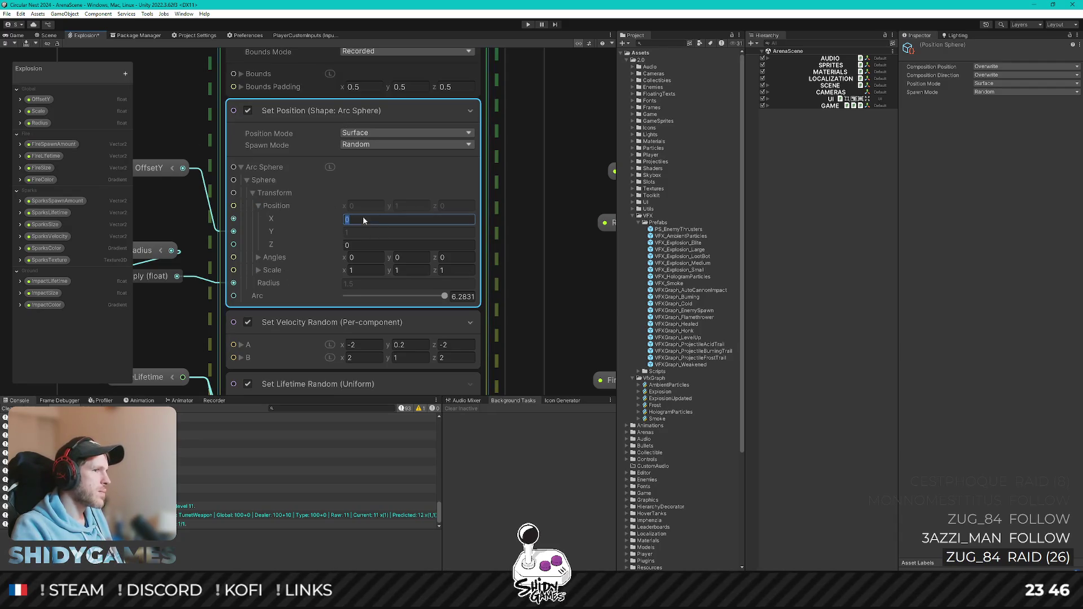
{"action": "key", "text": "Tab"}
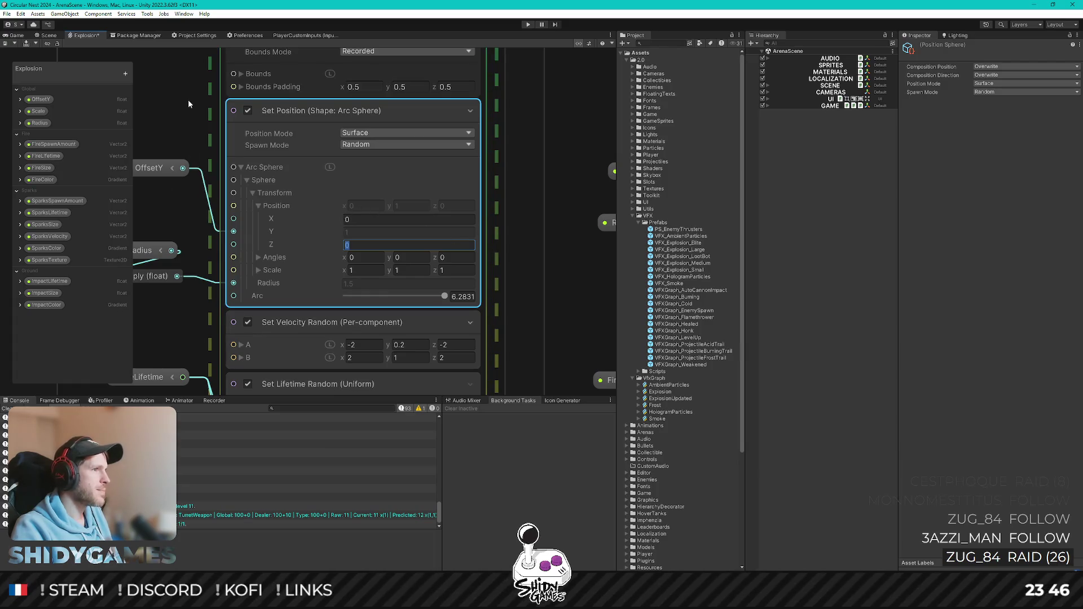
Save the Explosion VFX graph and return to the running game view
{"action": "scroll", "coordinate": [276, 167], "scroll_direction": "down", "scroll_amount": 10}
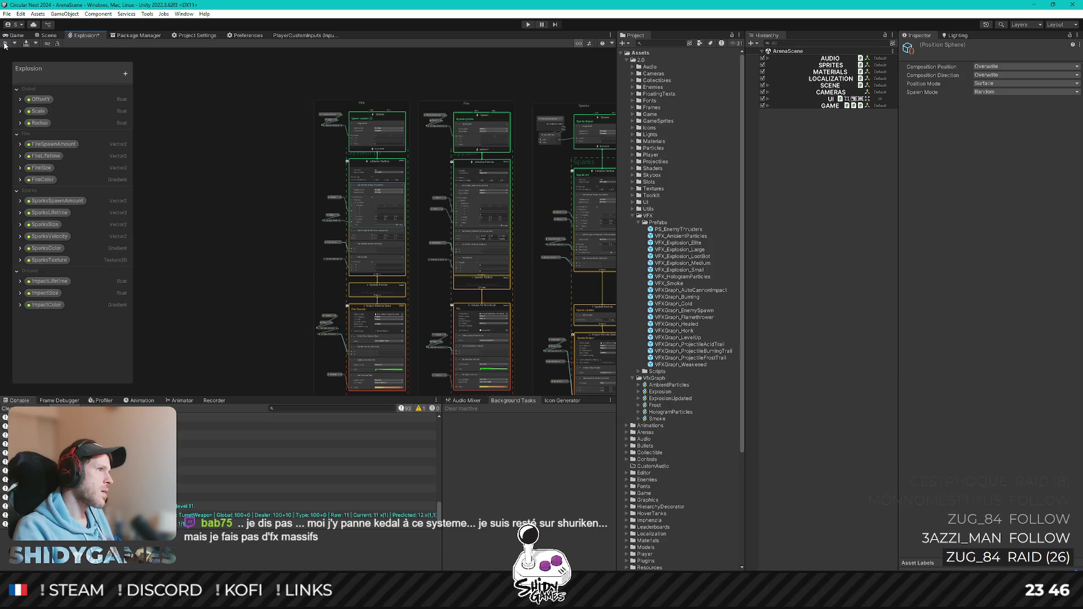
{"action": "key", "text": "ctrl+s"}
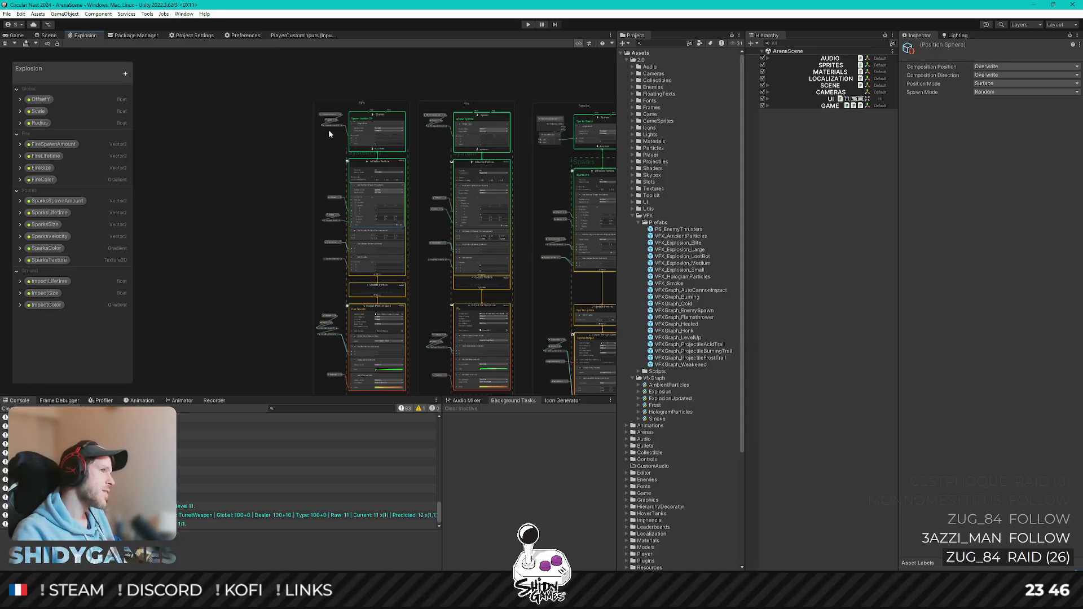
{"action": "key", "text": "ctrl+2"}
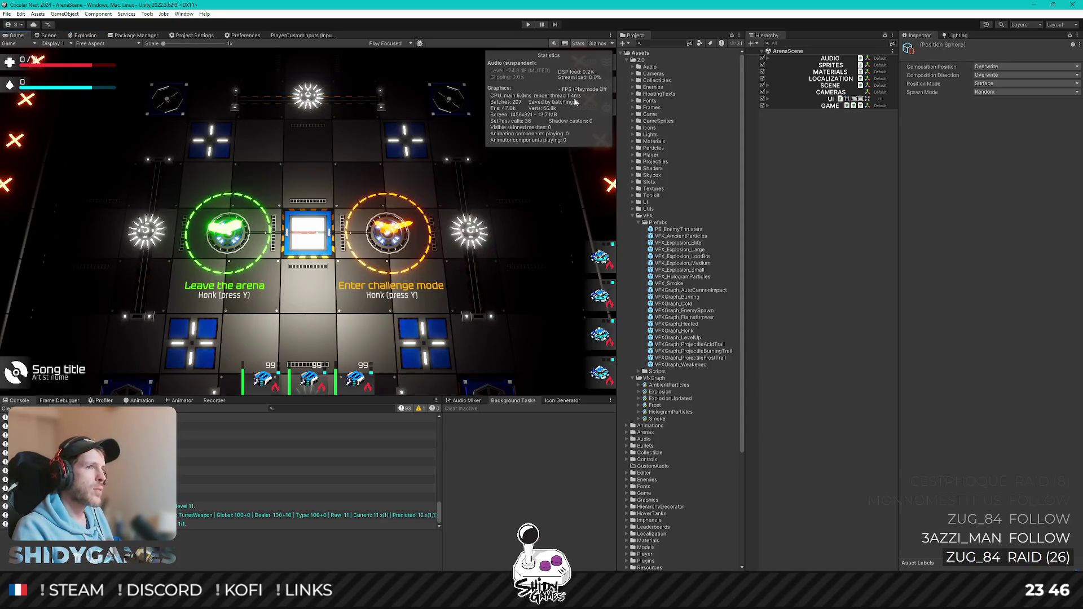
Hide the Game view Stats overlay, clear the Console log, and deselect everything
{"action": "left_click", "coordinate": [578, 43]}
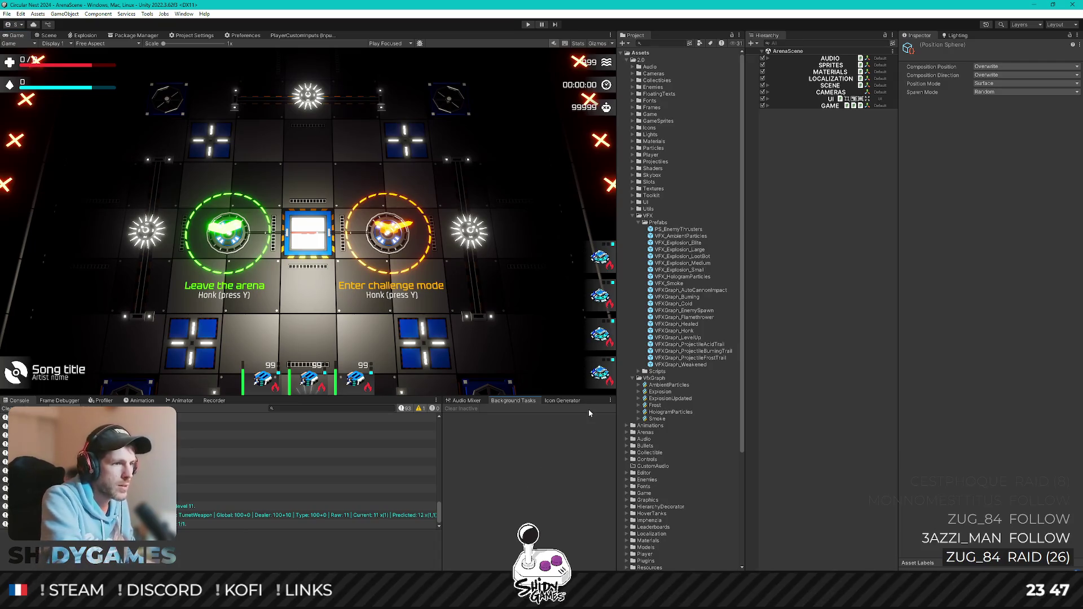
{"action": "left_click", "coordinate": [10, 408]}
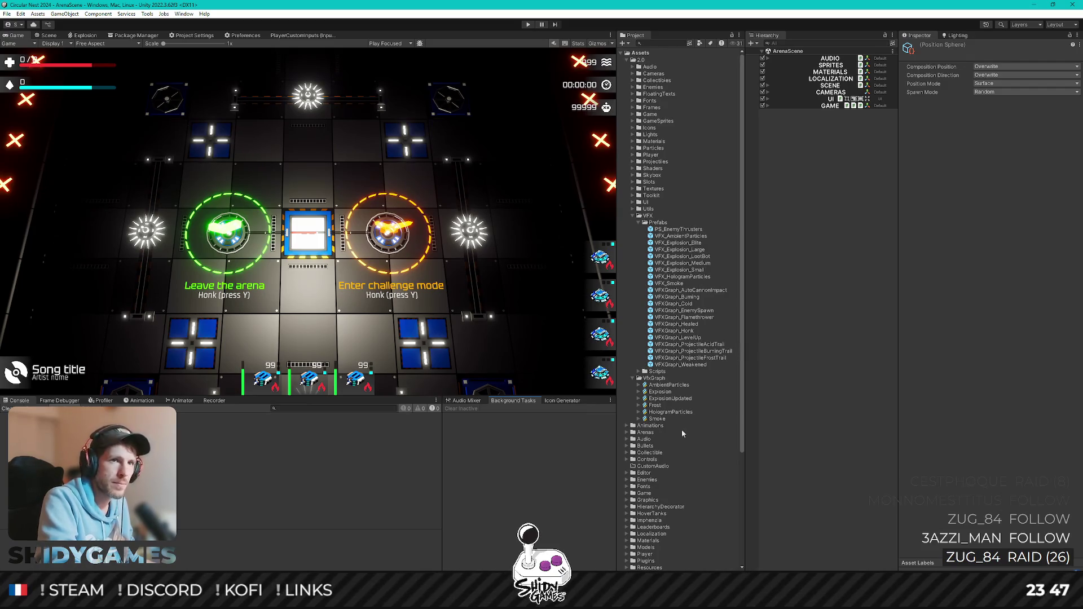
{"action": "left_click", "coordinate": [851, 402]}
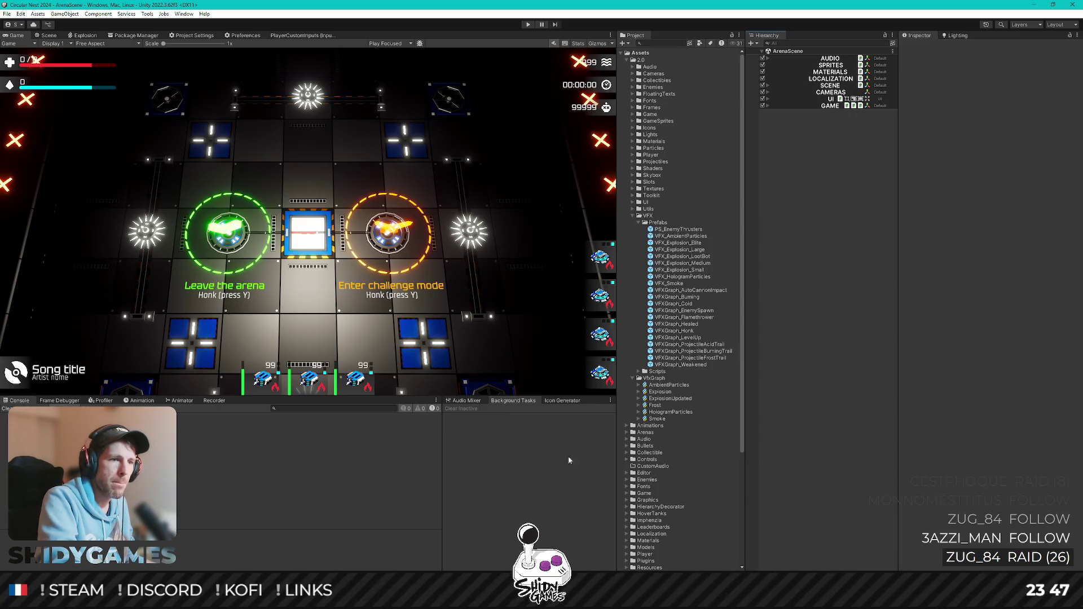
{"action": "left_click", "coordinate": [536, 463]}
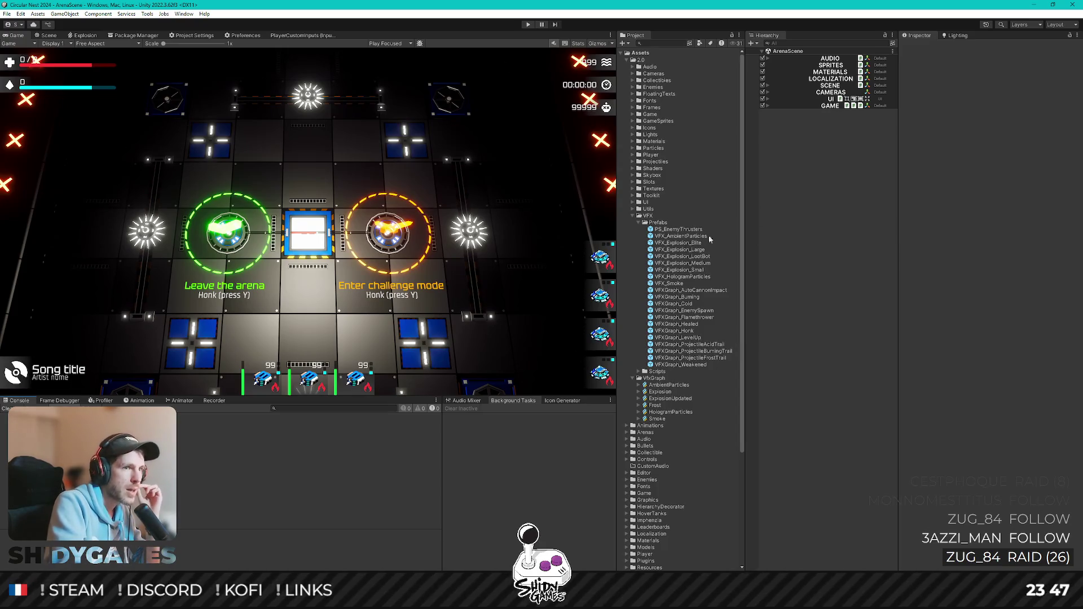
Select the VFX_AmbientParticles prefab and briefly view the arena in the Scene view
{"action": "left_click", "coordinate": [682, 236]}
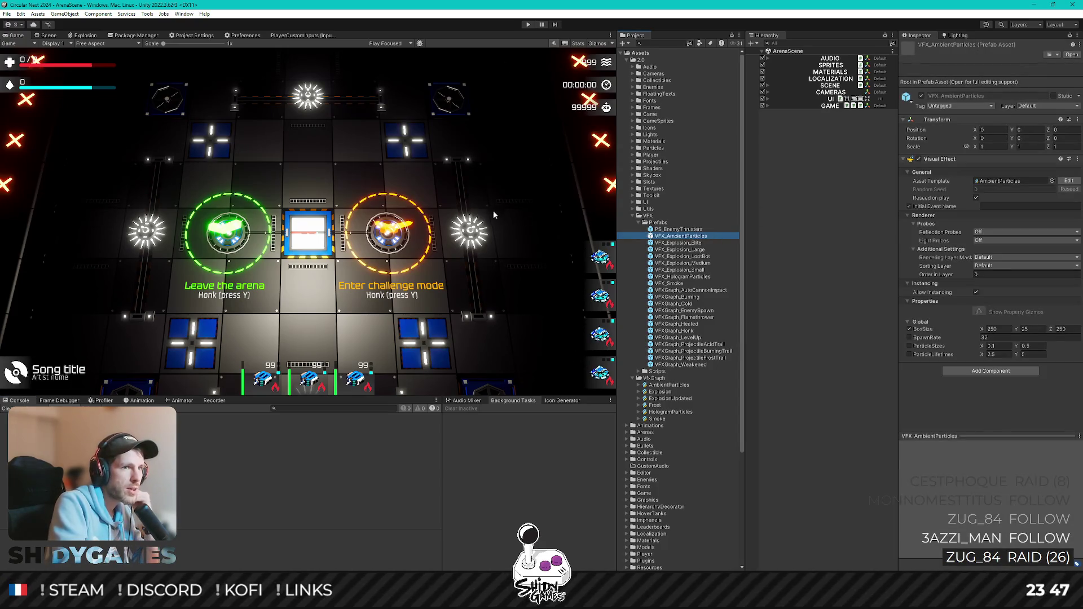
{"action": "key", "text": "ctrl+1"}
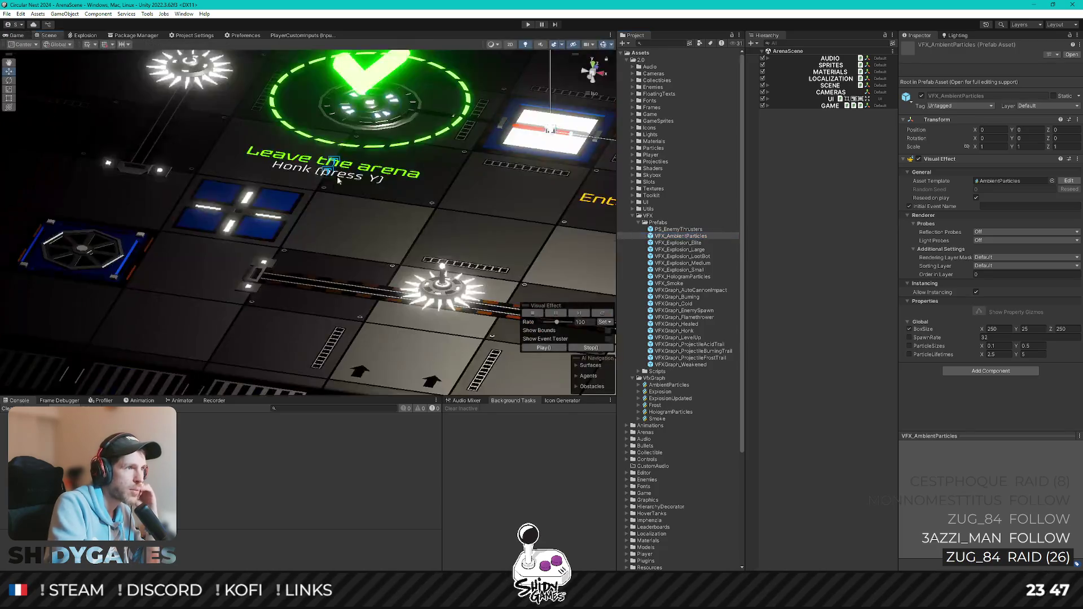
{"action": "scroll", "coordinate": [401, 210], "scroll_direction": "down", "scroll_amount": 5}
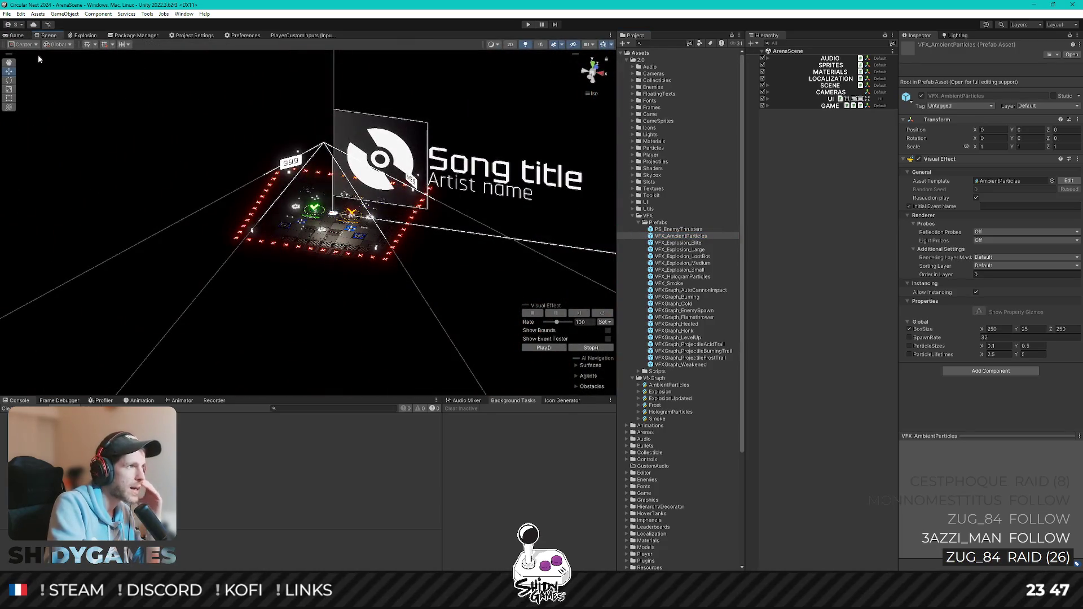
{"action": "left_click", "coordinate": [14, 35]}
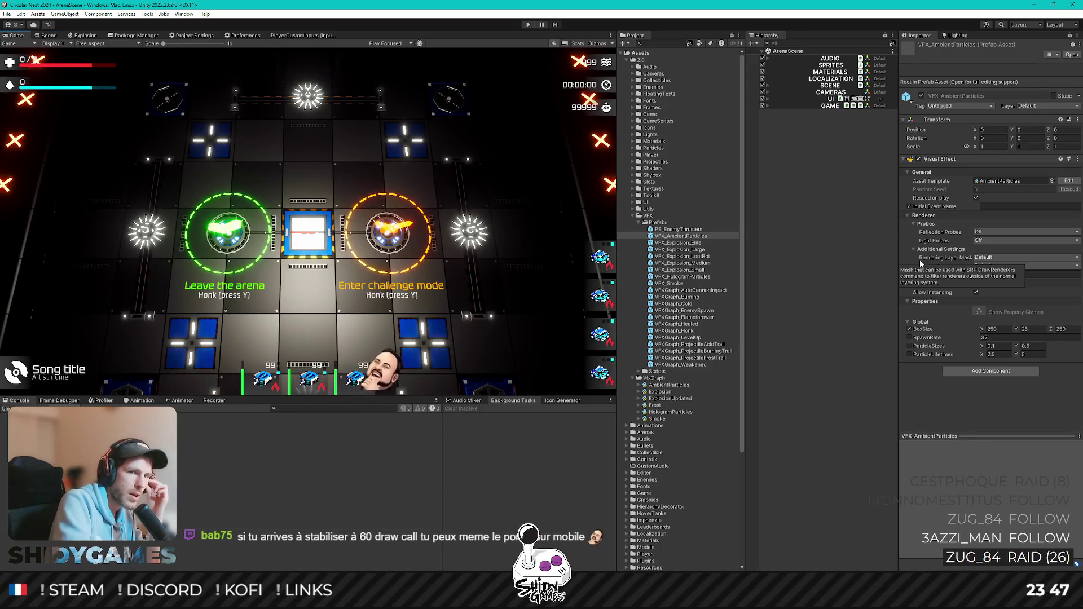
Set VFX_AmbientParticles' ParticleSizes Y value to 0.5
{"action": "left_click", "coordinate": [1029, 345]}
{"action": "type", "text": "0.5"}
{"action": "key", "text": "Return"}
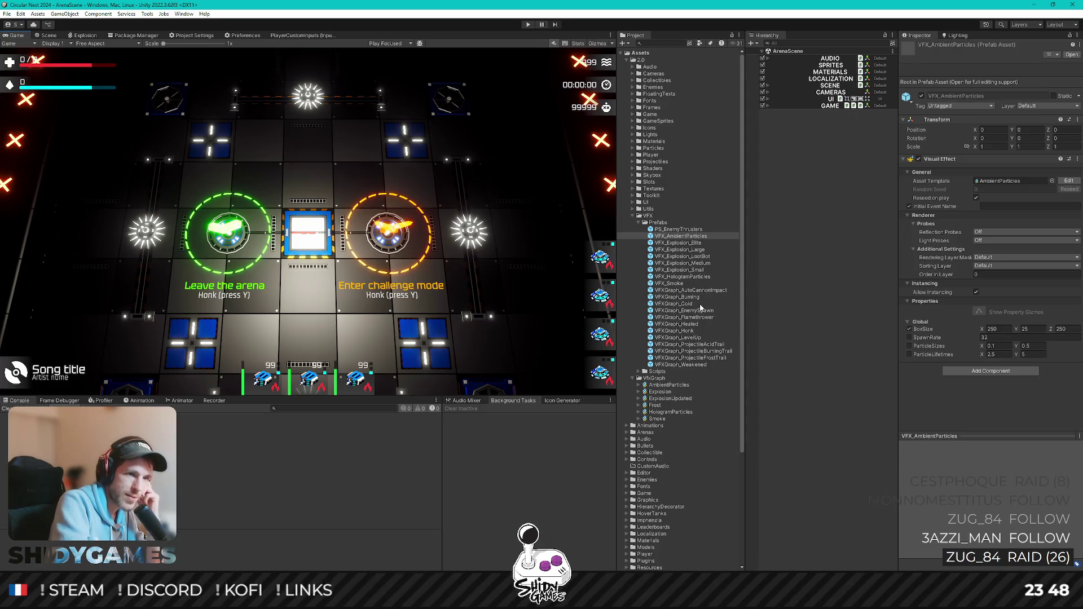
Open the Impact graph from VFXGraph_AutoCannonImpact's Asset Template, then return to the game view
{"action": "left_click", "coordinate": [710, 291]}
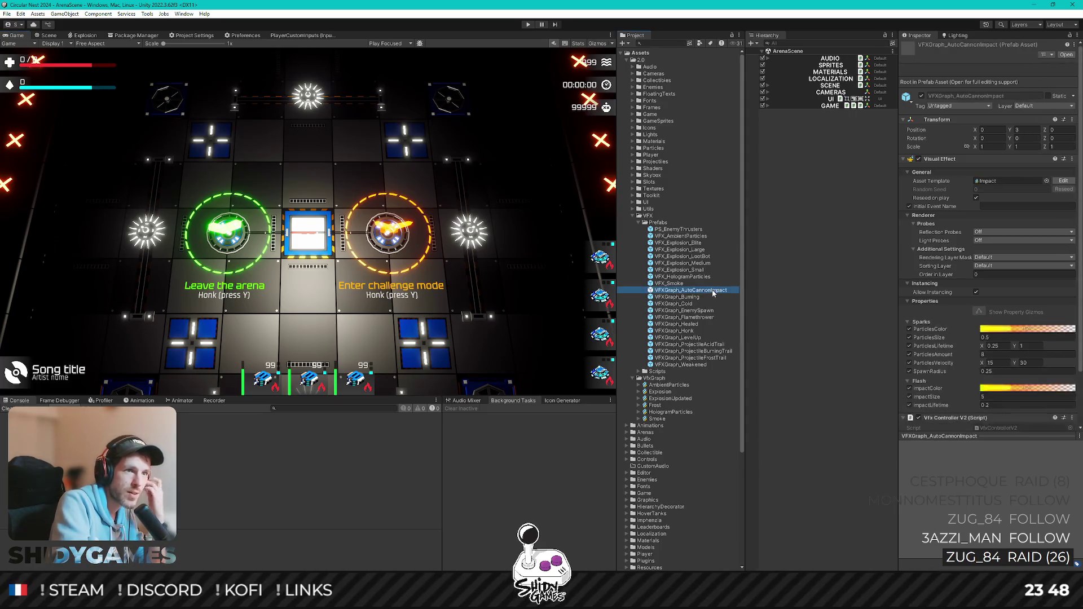
{"action": "left_click", "coordinate": [997, 181]}
{"action": "double_click", "coordinate": [996, 181]}
{"action": "scroll", "coordinate": [272, 329], "scroll_direction": "up", "scroll_amount": 3}
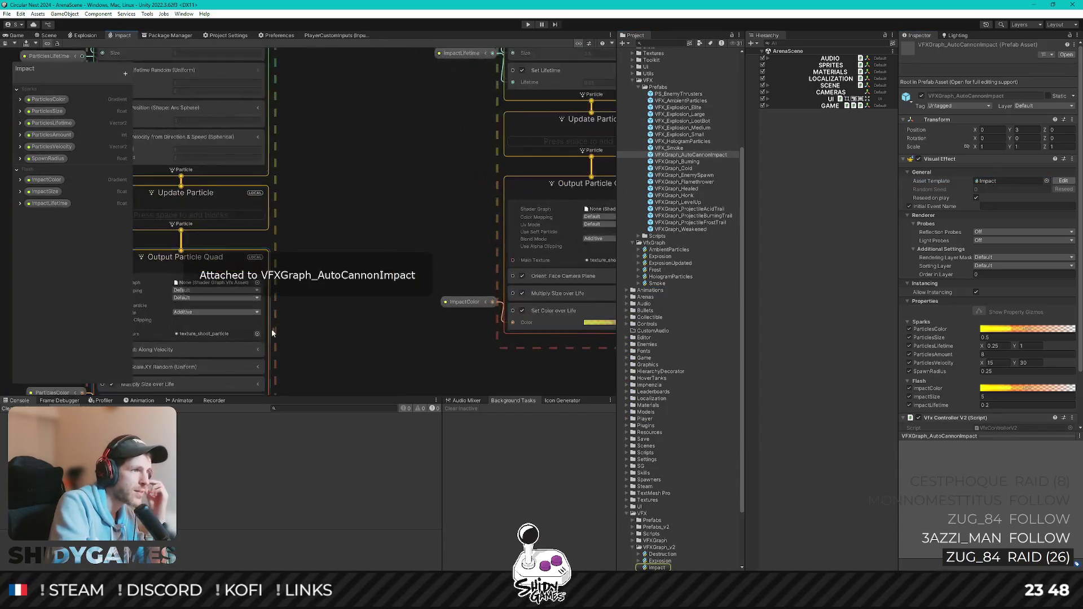
{"action": "scroll", "coordinate": [351, 182], "scroll_direction": "down", "scroll_amount": 3}
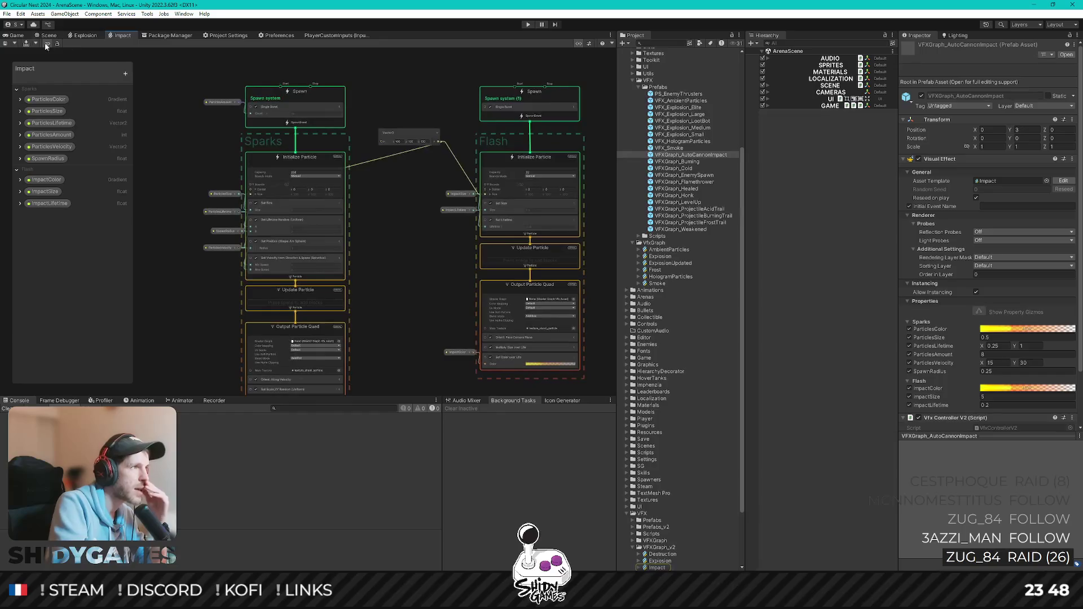
{"action": "left_click", "coordinate": [17, 35]}
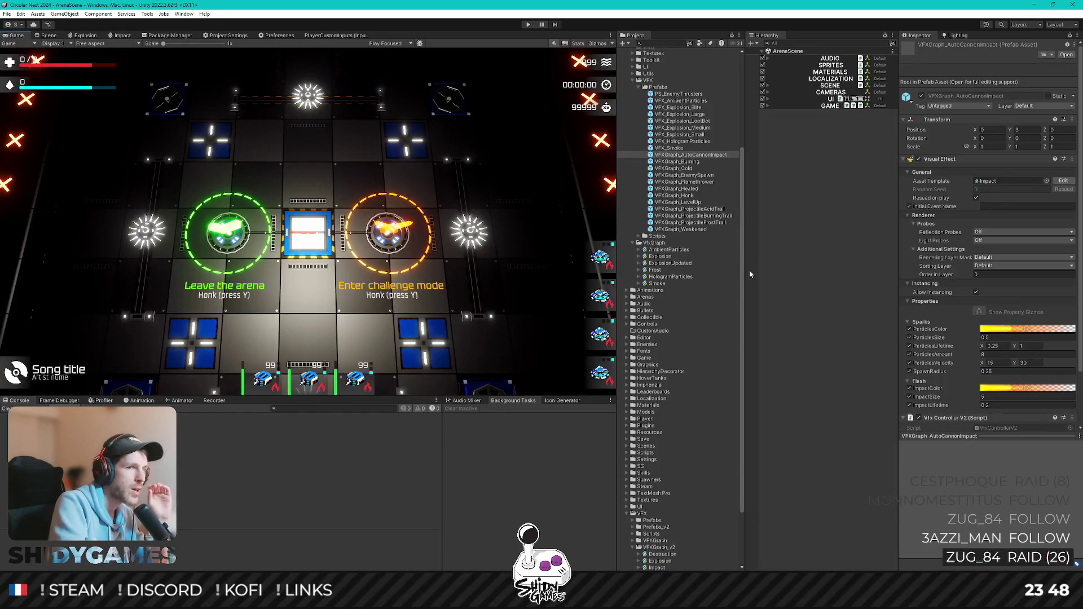
{"action": "left_click", "coordinate": [692, 119]}
{"action": "scroll", "coordinate": [692, 120], "scroll_direction": "up", "scroll_amount": 5}
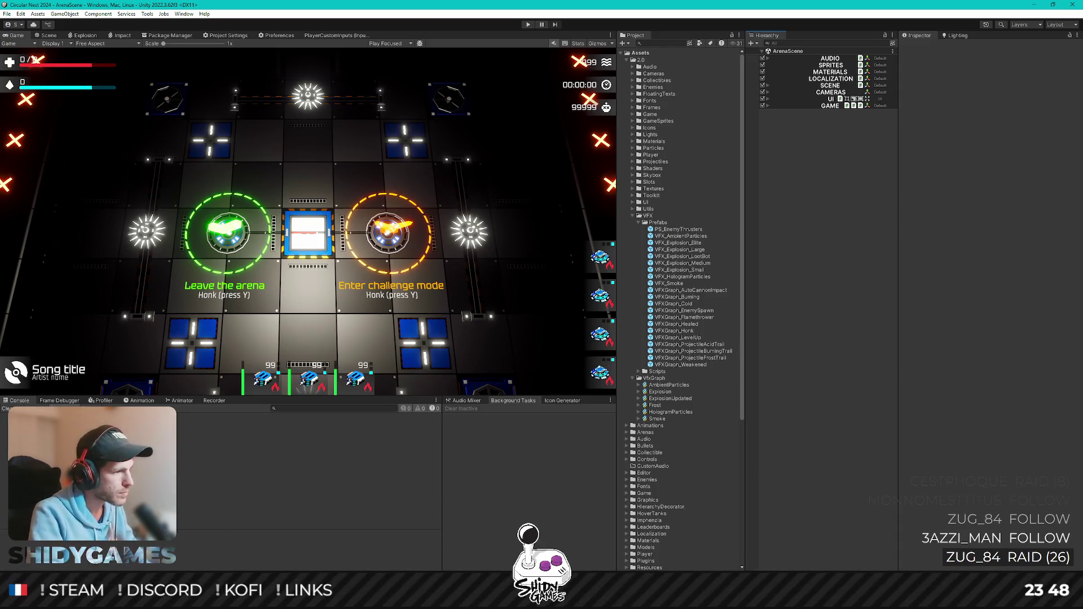
{"action": "left_click", "coordinate": [255, 557]}
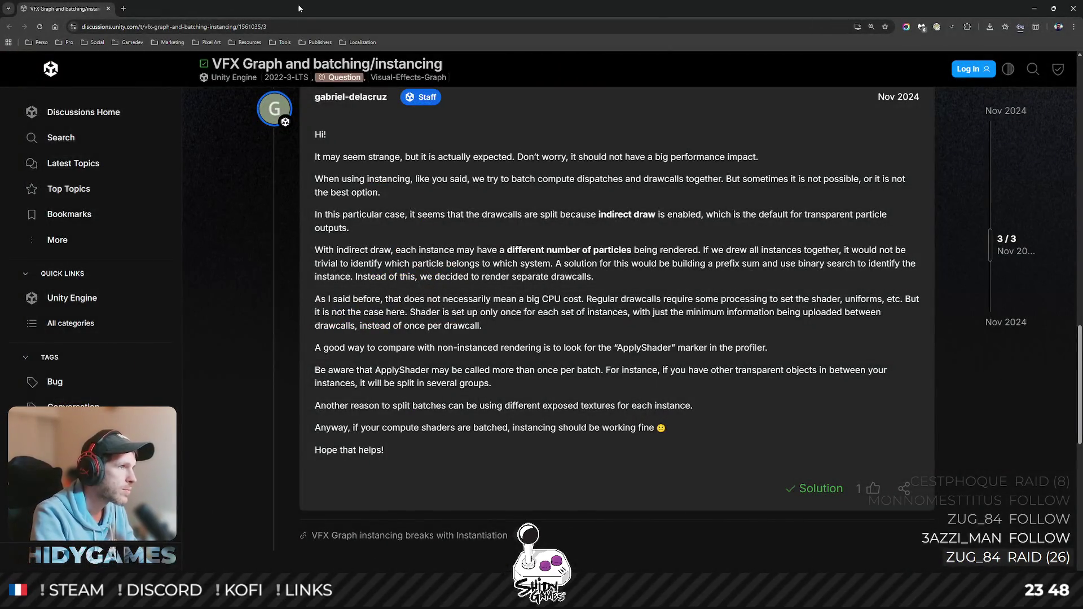
{"action": "key", "text": "alt+Tab"}
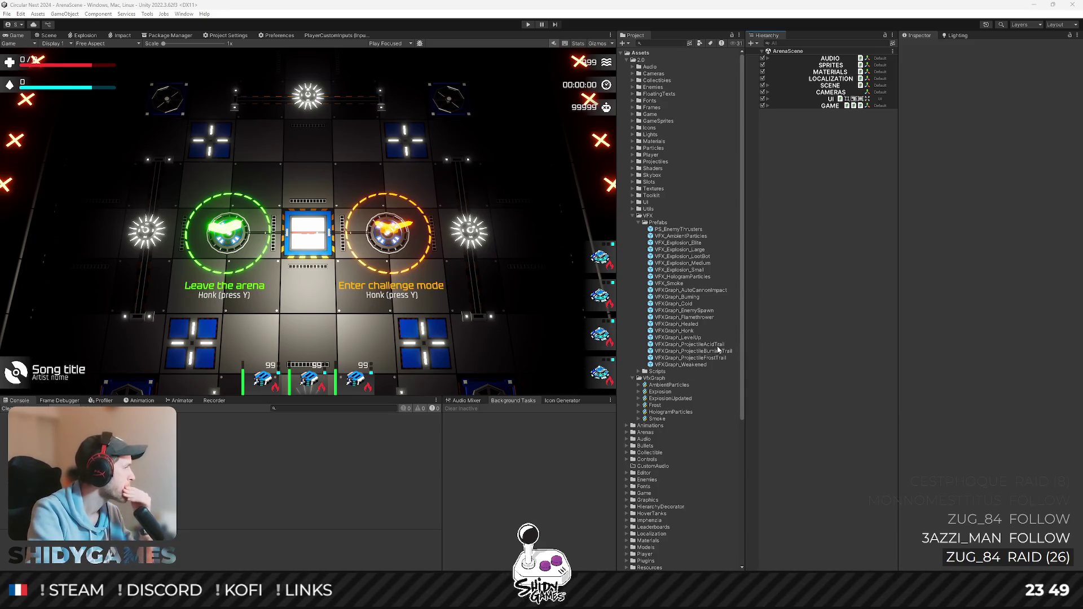
Multi-select the five VFX_Explosion prefabs, from VFX_Explosion_Elite down to VFX_Explosion_Small
{"action": "left_click", "coordinate": [680, 229]}
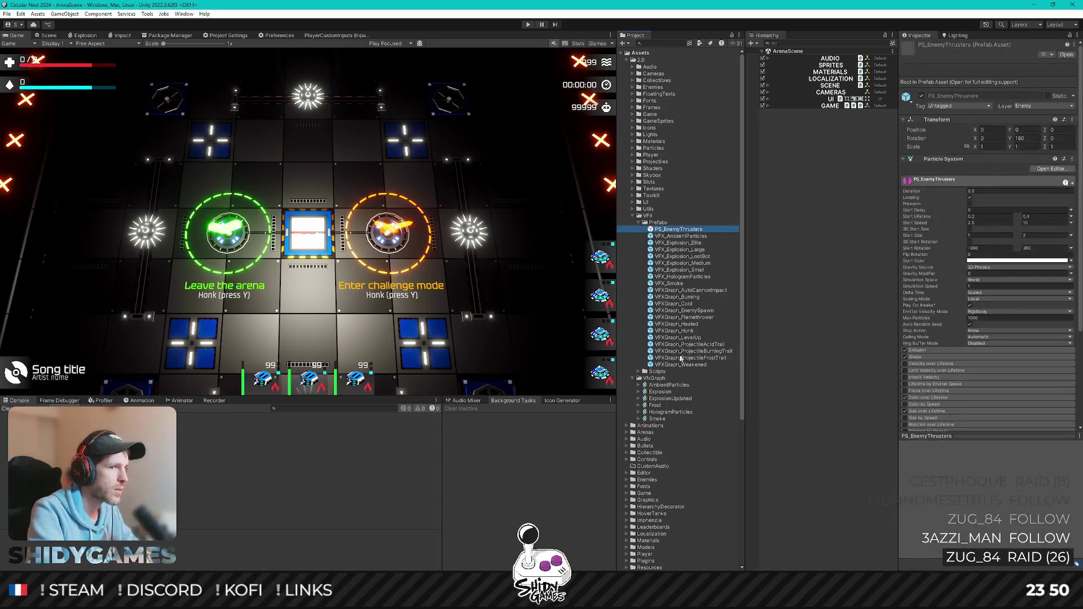
{"action": "left_click", "coordinate": [679, 364], "text": "shift"}
{"action": "left_click", "coordinate": [783, 315]}
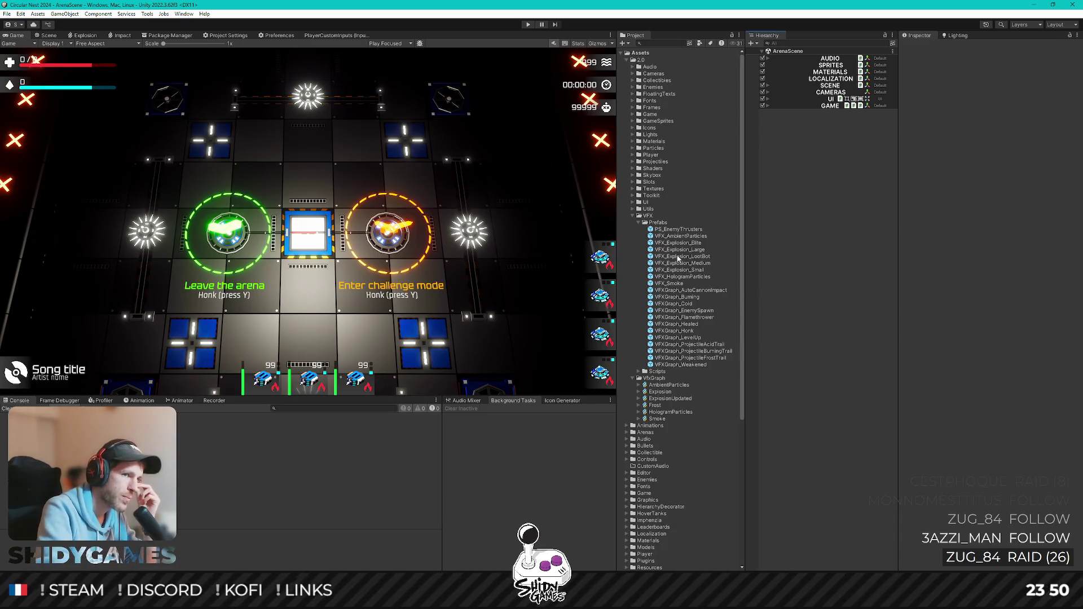
{"action": "left_click", "coordinate": [723, 243]}
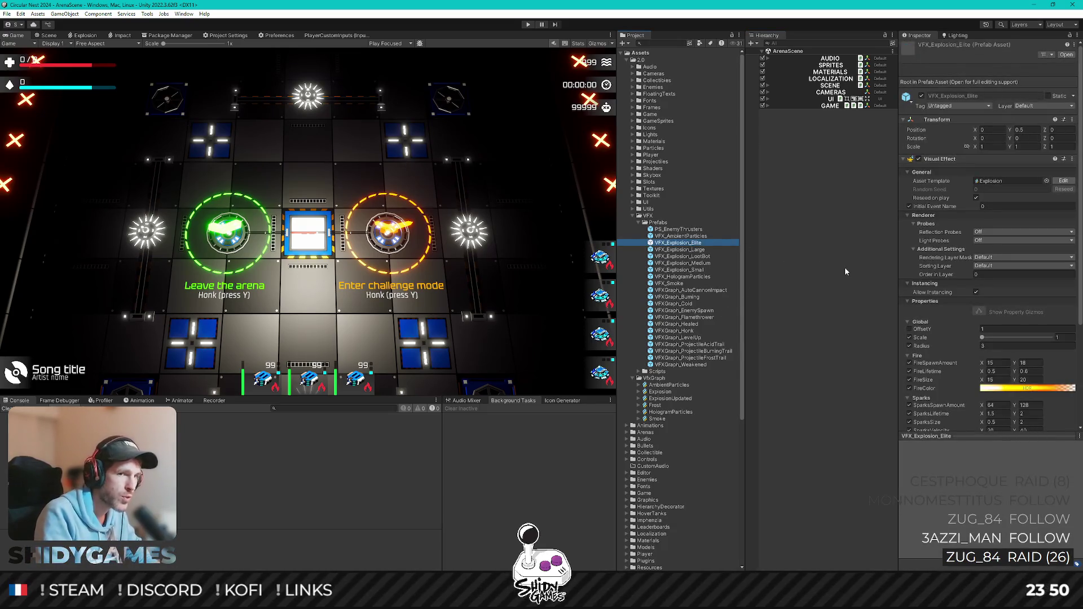
{"action": "key", "text": "shift+Down"}
{"action": "key", "text": "shift+Down"}
{"action": "key", "text": "shift+Down"}
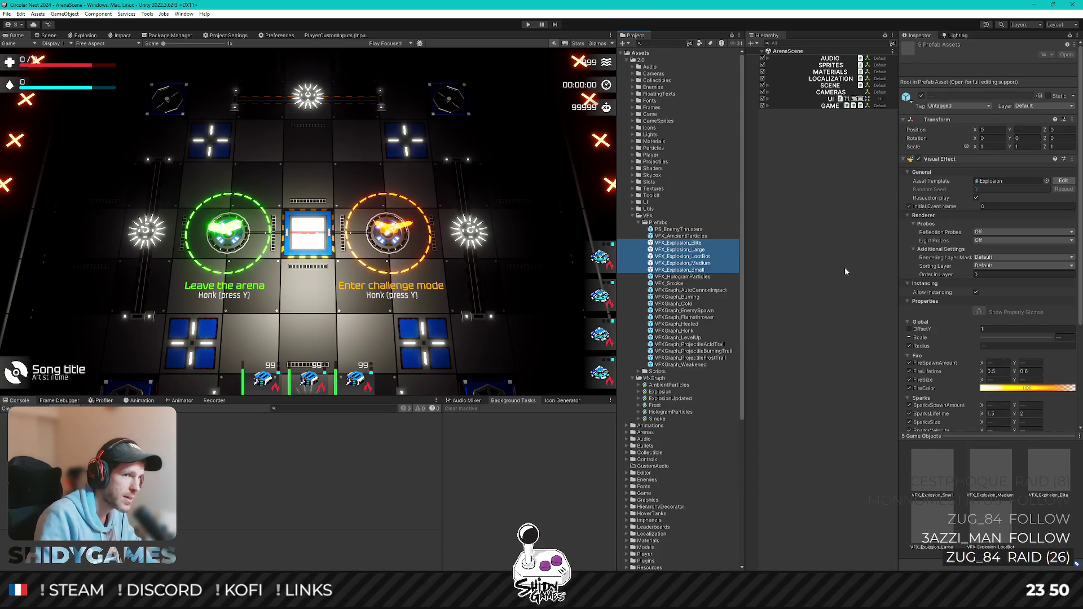